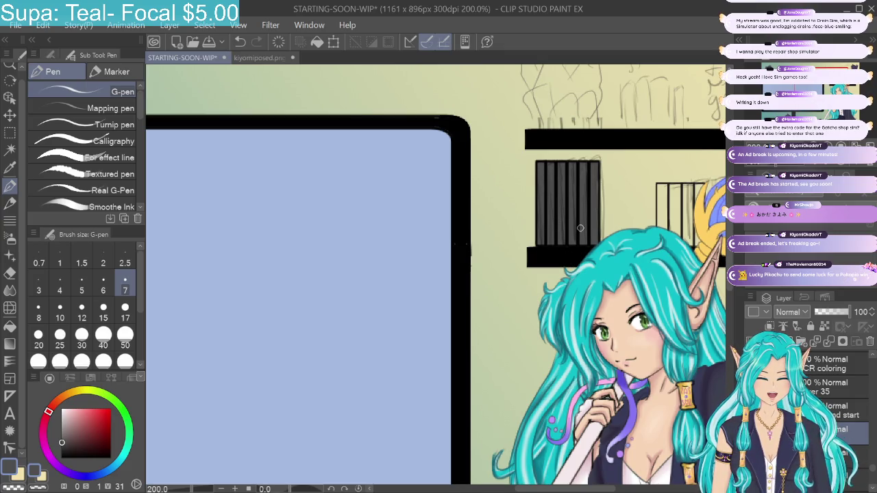
Step: Switch to a size-12 soft eraser on the layer one above the current one
left_click(10, 273)
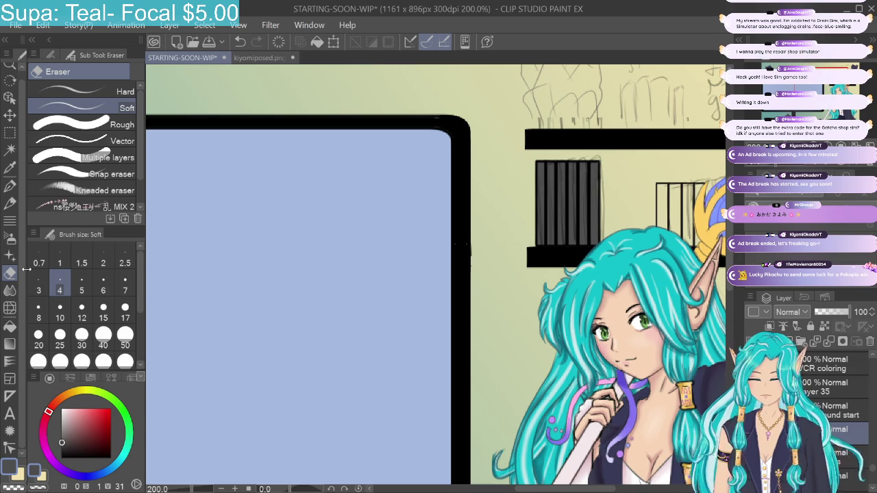
key("alt+bracketright")
key("bracketright")
key("bracketright")
key("bracketright")
key("bracketright")
key("bracketright")
key("bracketright")
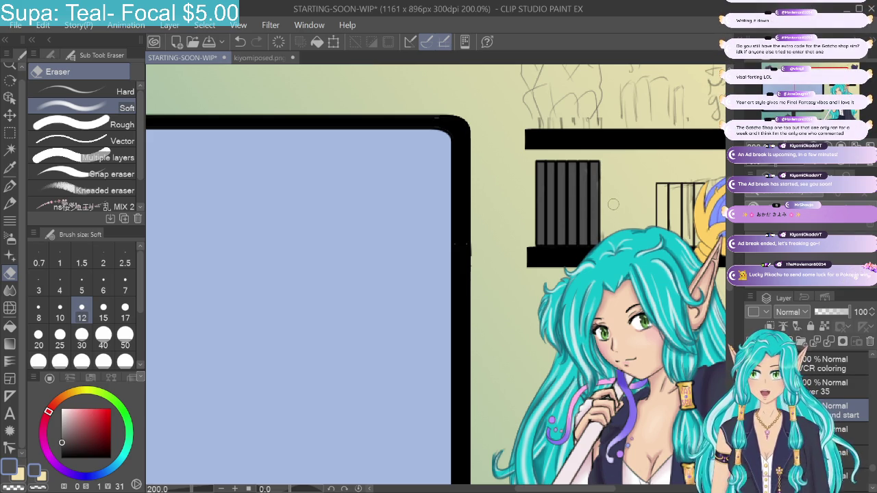
key("ctrl+minus")
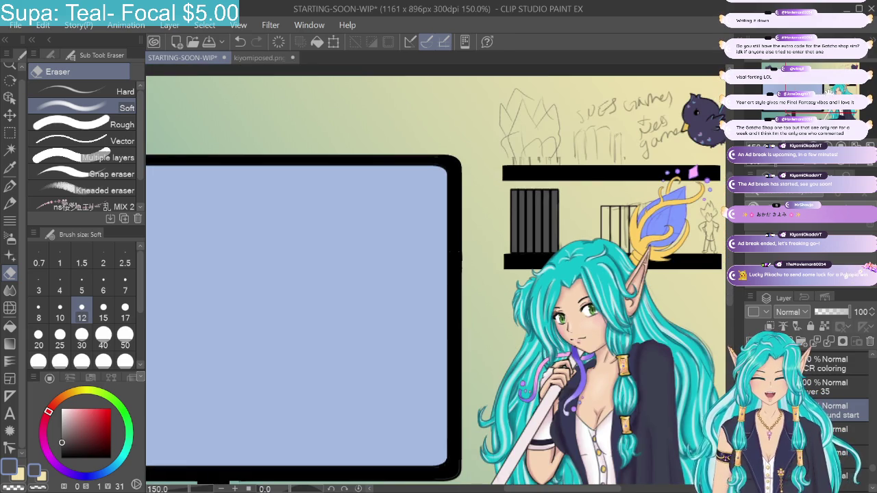
Step: At 200% with the G-pen, ink a dark fill left of the barred box, then undo it
left_click_drag(439, 274, 372, 222)
left_click_drag(642, 101, 649, 97)
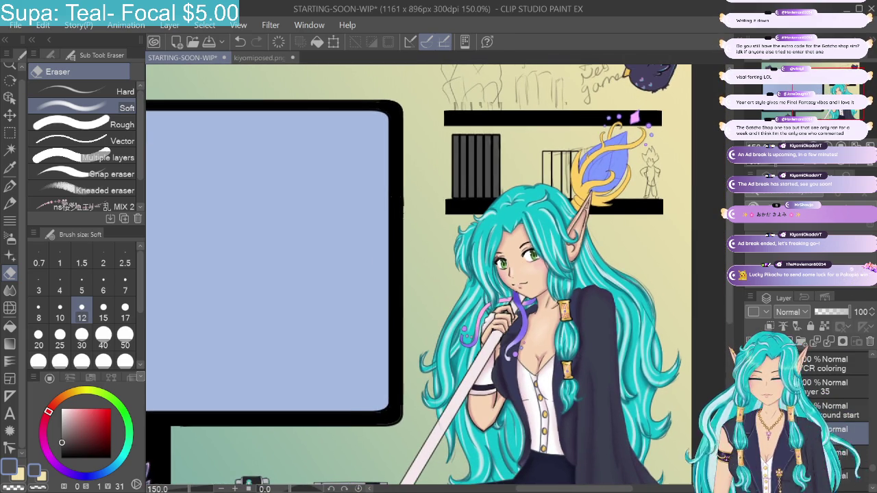
left_click(11, 187)
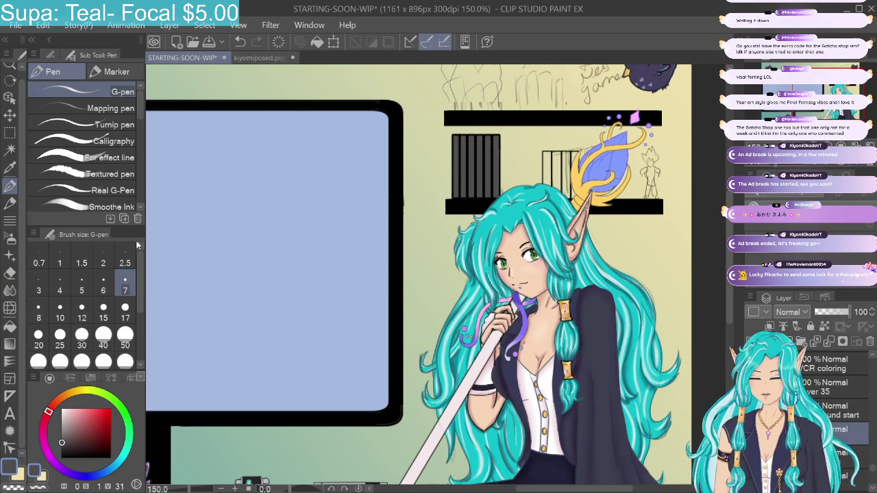
key("ctrl+plus")
left_click_drag(562, 274, 526, 363)
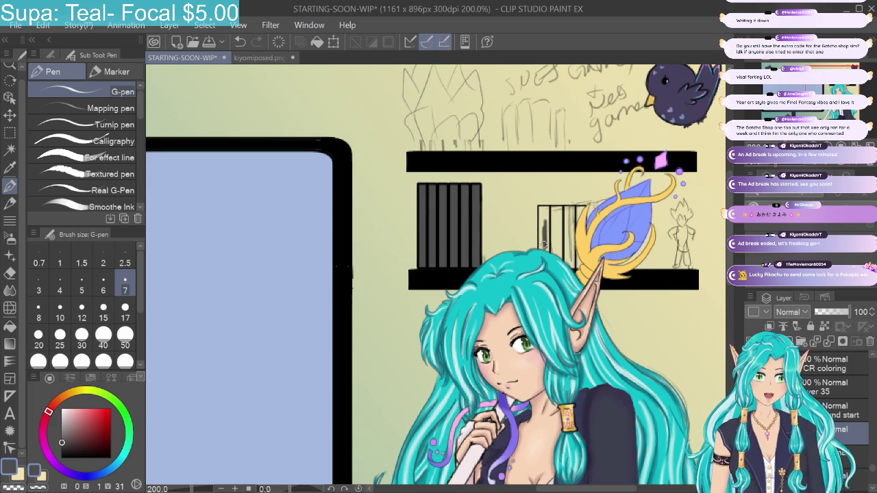
left_click_drag(541, 223, 551, 255)
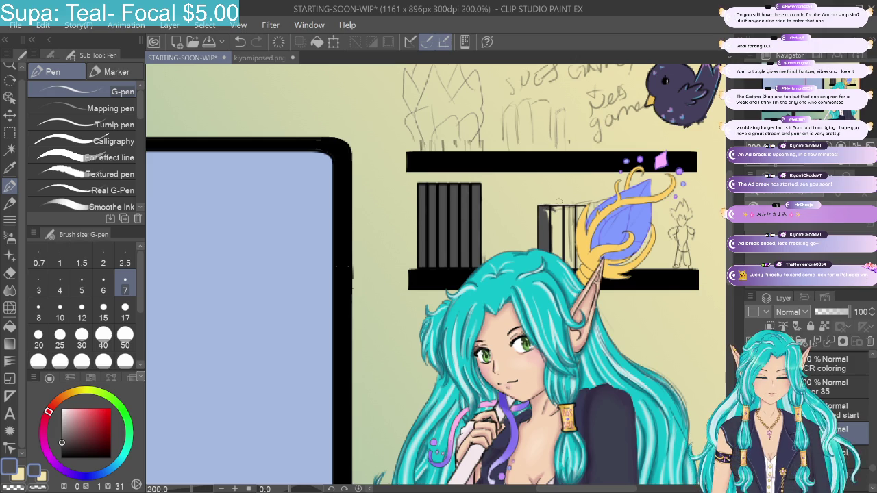
left_click(241, 43)
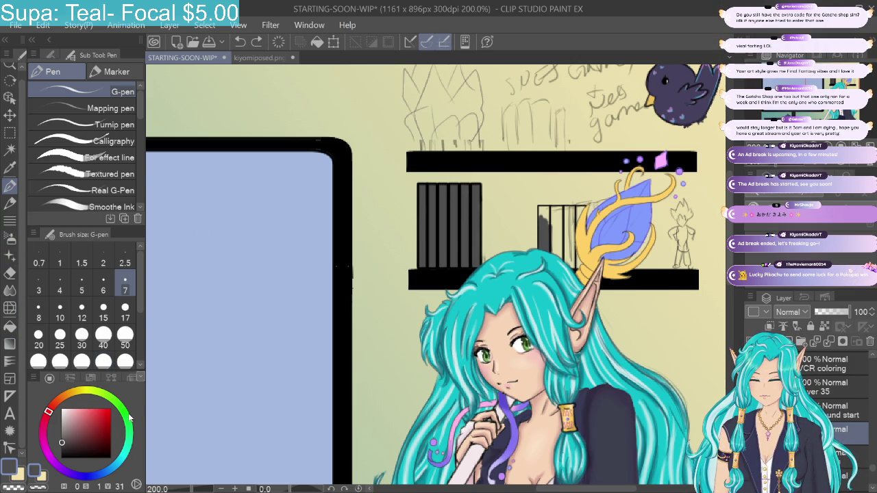
Step: Browse the Flash, Gradient, Text and Decoration tools, checking the Sparkle A brush settings
left_click(9, 430)
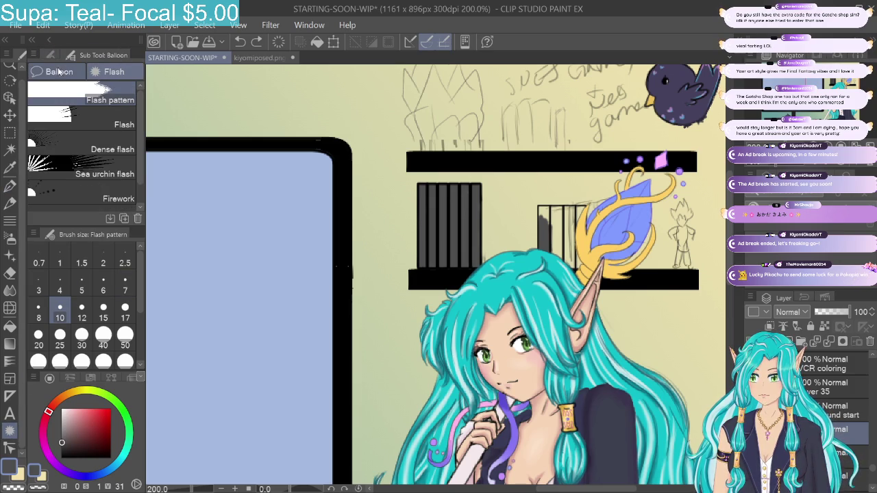
left_click(9, 344)
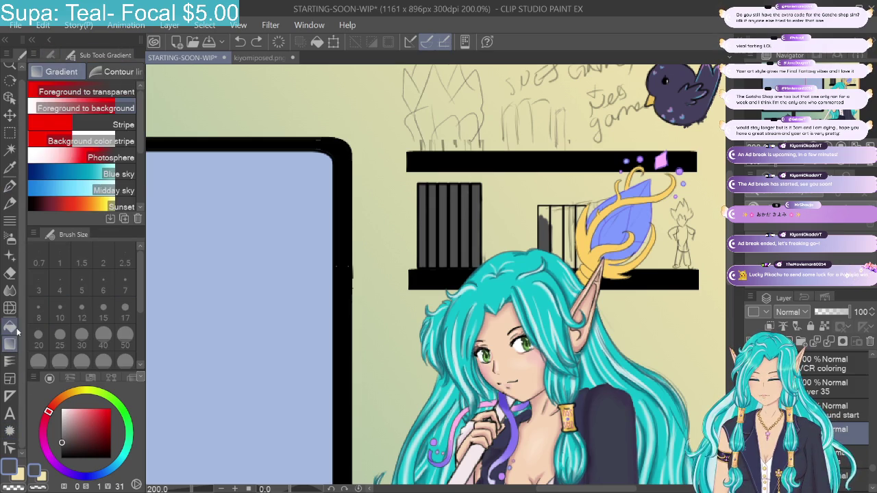
left_click(10, 413)
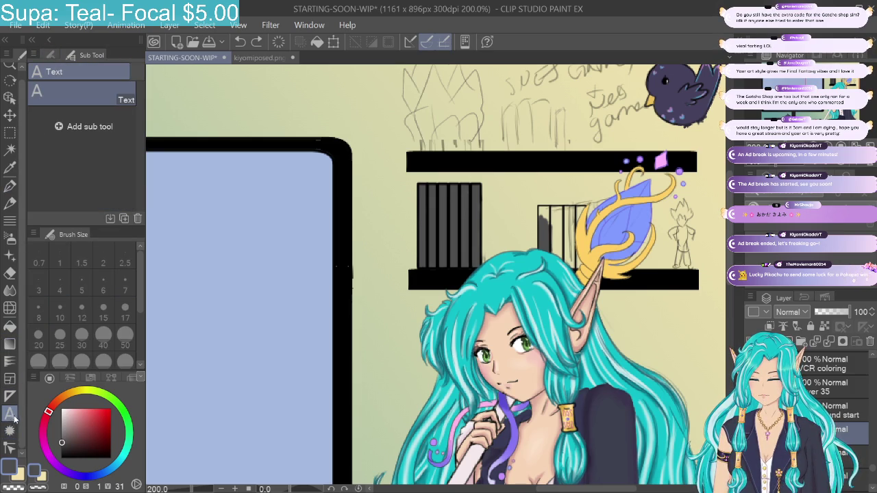
left_click(10, 430)
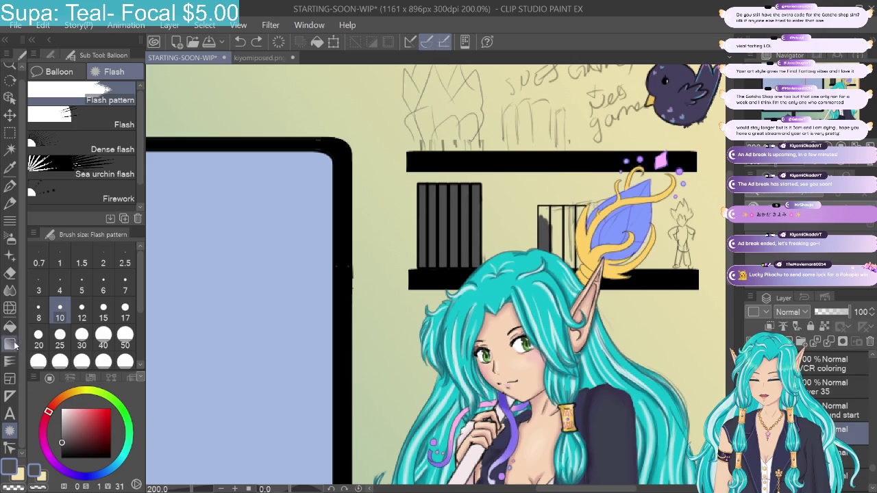
left_click(10, 255)
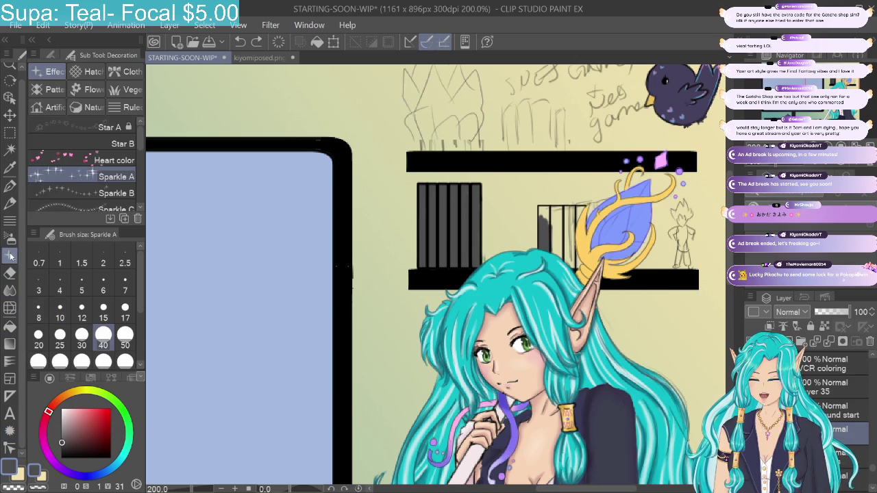
left_click(50, 54)
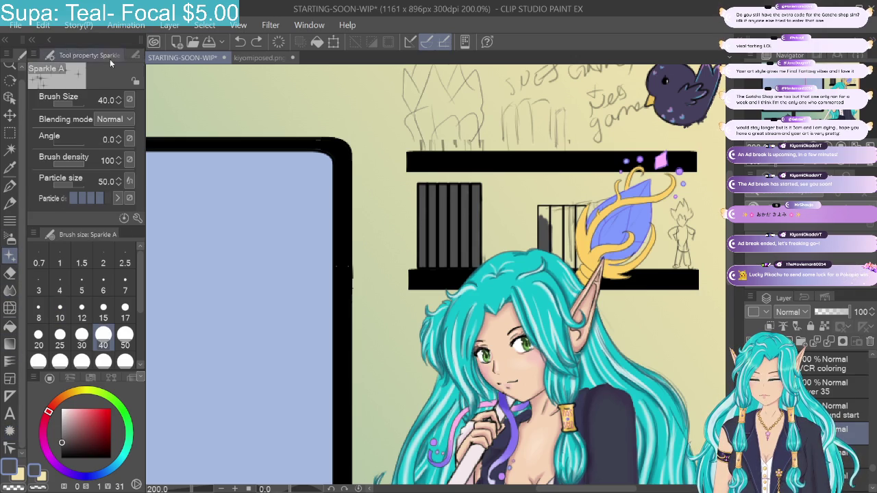
left_click(135, 55)
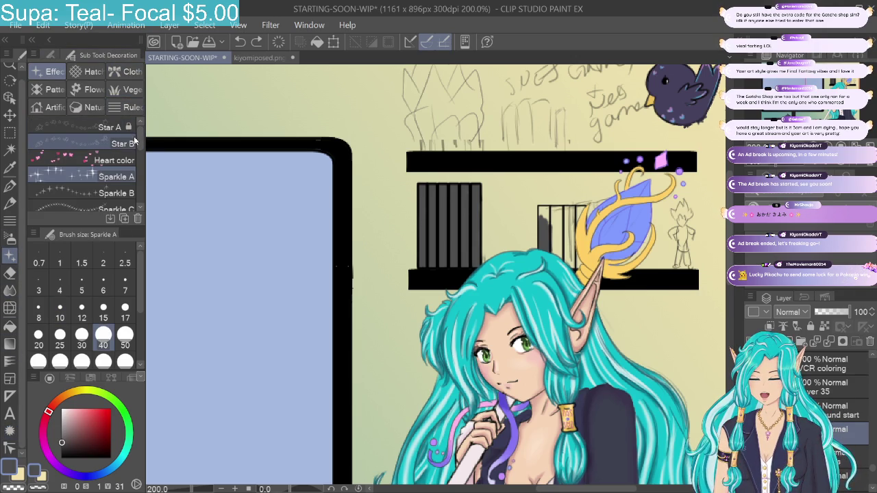
Step: Browse the hatching, ruled line, vegetation and stream line brushes
left_click(89, 71)
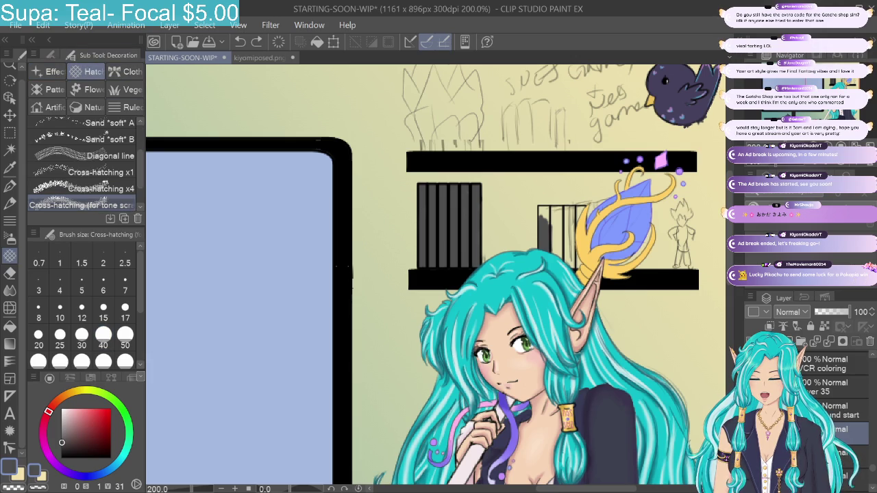
scroll(140, 164, "up", 3)
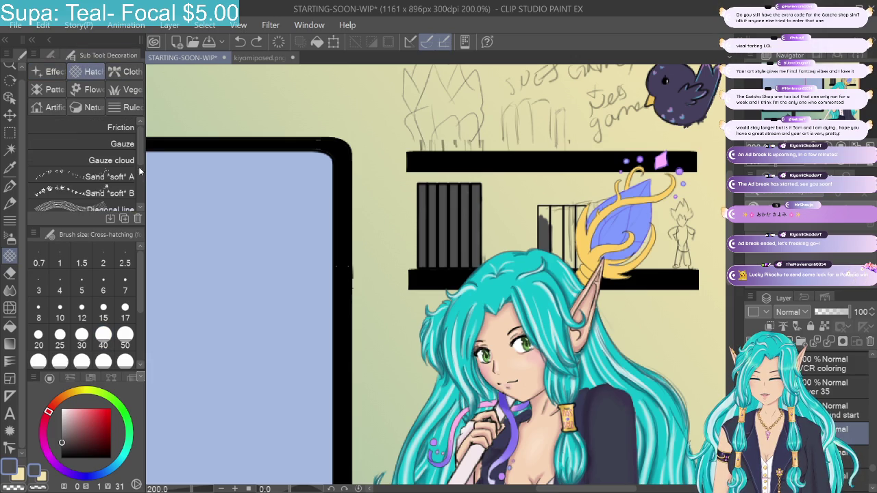
left_click(130, 107)
scroll(130, 150, "down", 2)
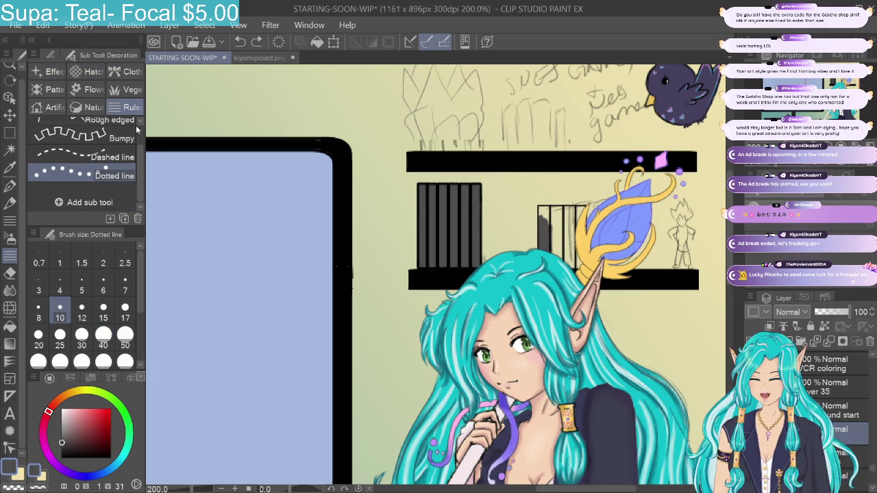
left_click(122, 85)
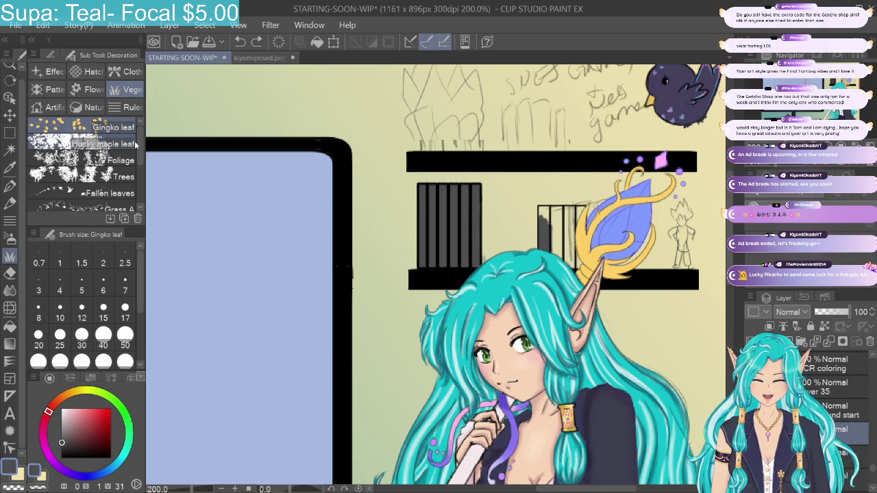
left_click(9, 361)
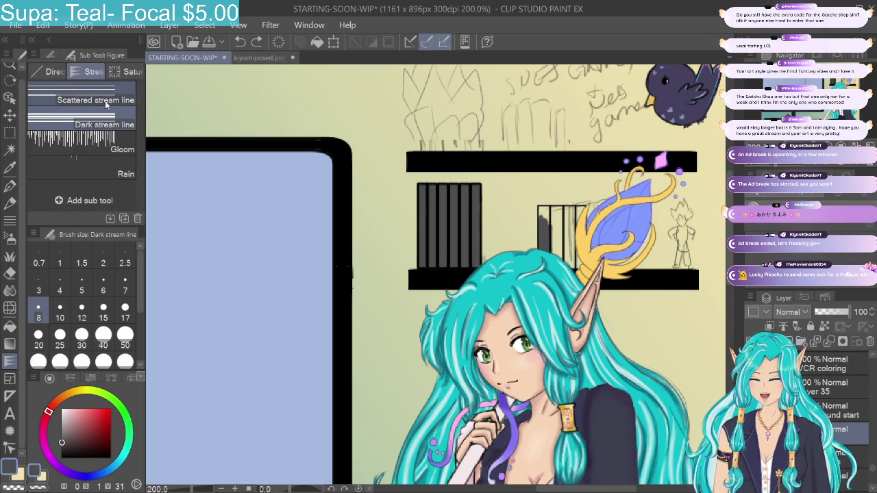
Step: Choose the Rectangle figure tool at line size 2 from the shape options
left_click(52, 71)
scroll(139, 167, "down", 1)
scroll(139, 167, "down", 1)
left_click(106, 126)
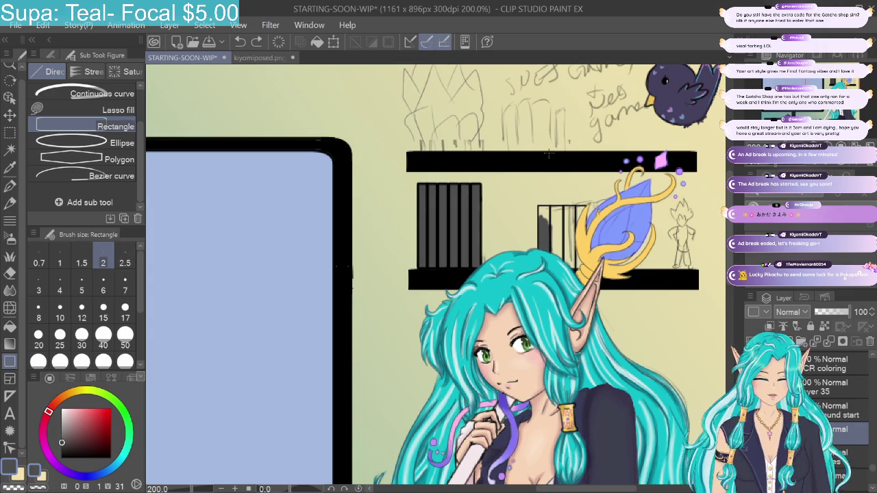
Step: Show the Rectangle tool properties with corner roundness 18.0, then refocus the canvas and redo
left_click(51, 55)
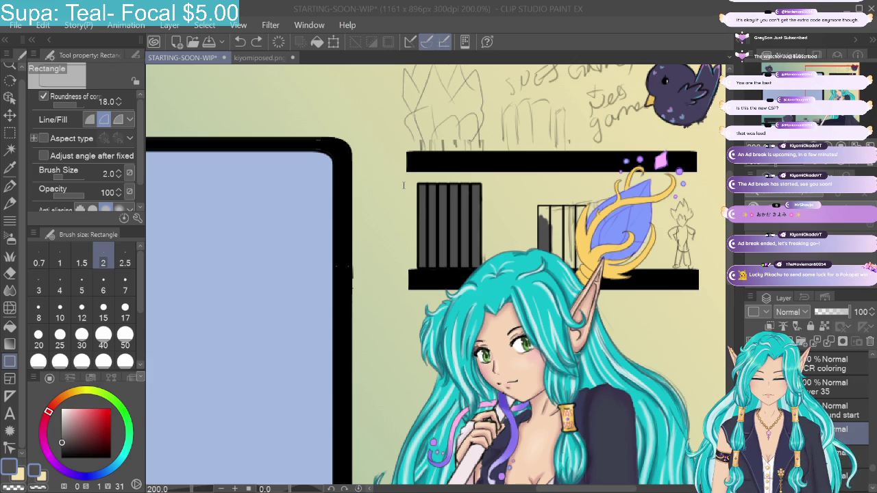
left_click(620, 345)
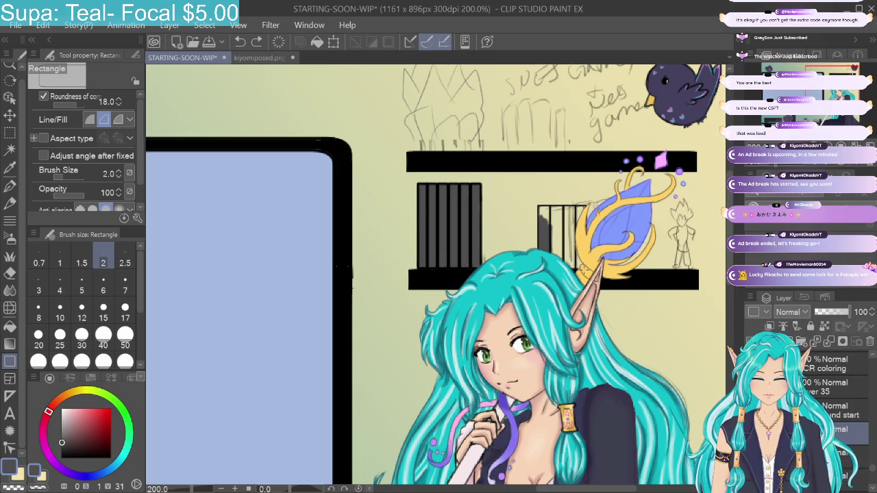
key("ctrl+y")
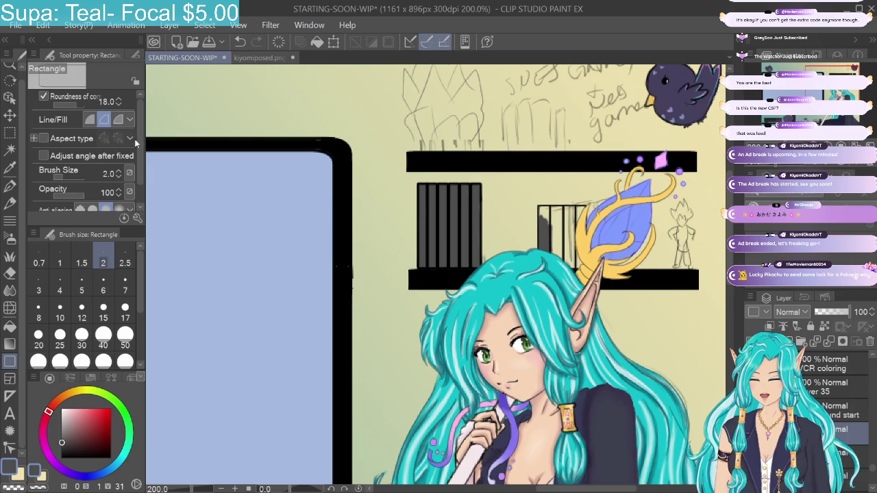
Step: Draw a solid-fill rectangle left of the barred box and select the room background layer
left_click(90, 119)
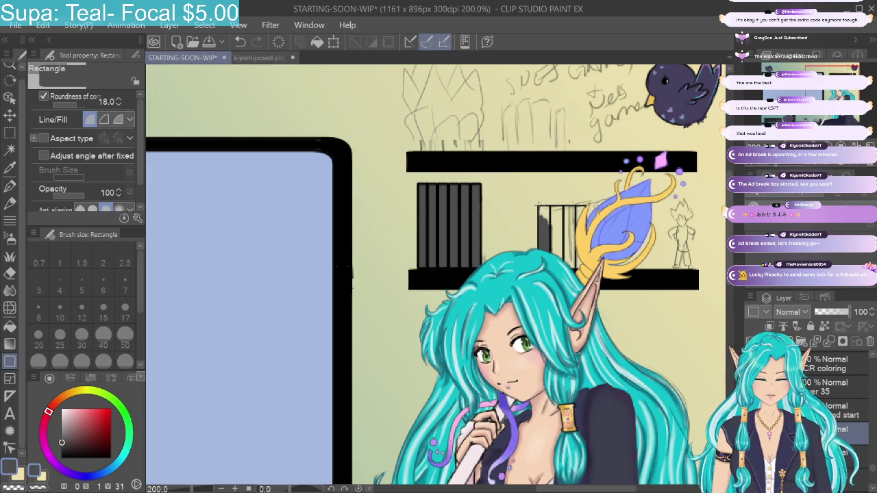
left_click_drag(539, 205, 587, 271)
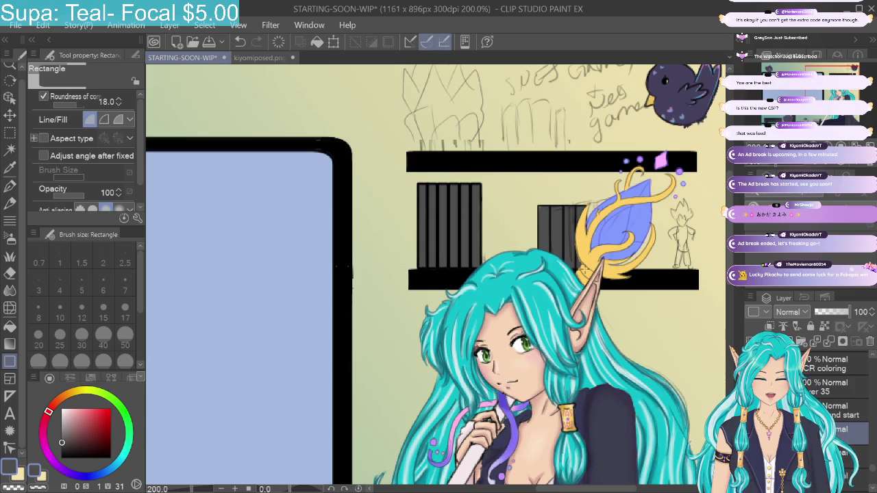
left_click(835, 411)
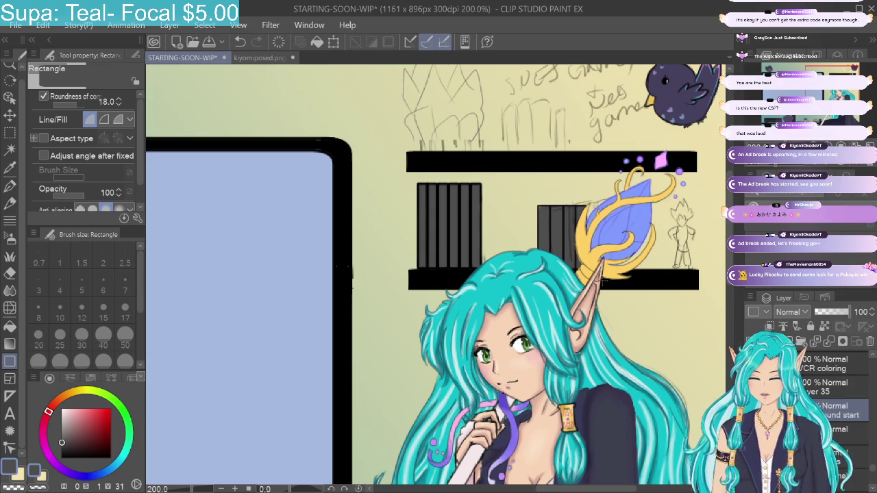
Step: Try a soft eraser stroke on the background, undo two steps, then redo
left_click(10, 273)
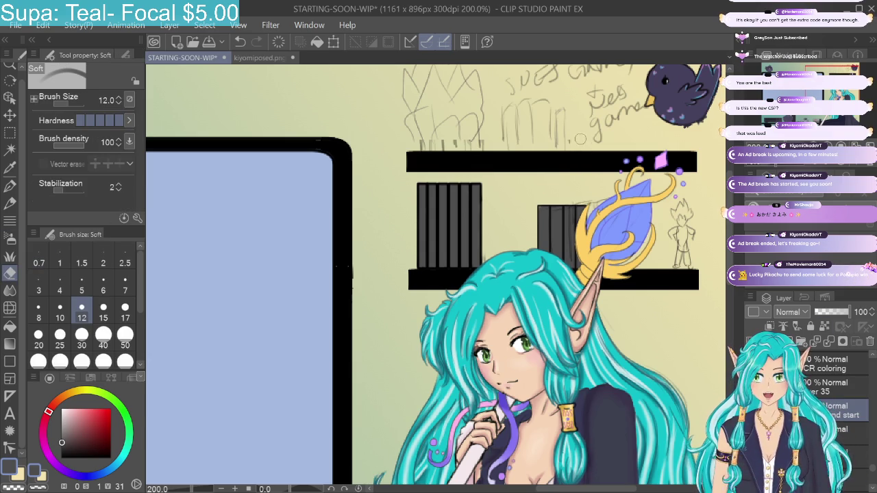
left_click_drag(552, 213, 568, 217)
left_click(236, 42)
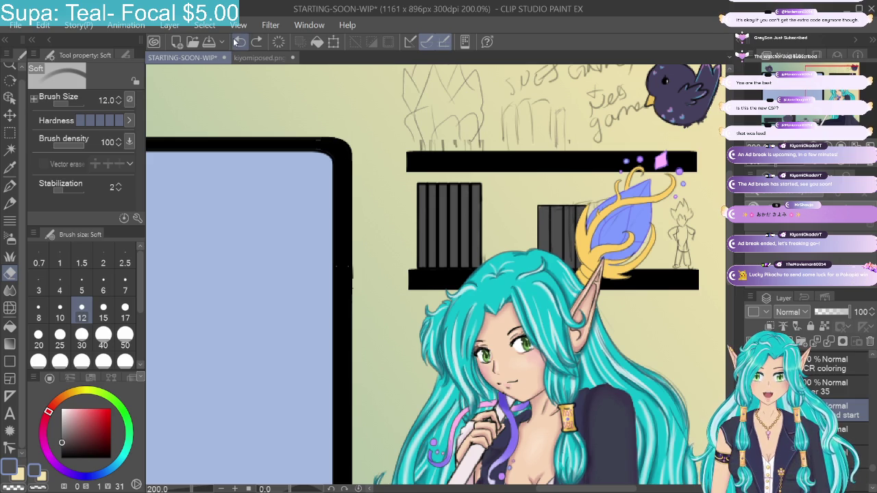
left_click(236, 42)
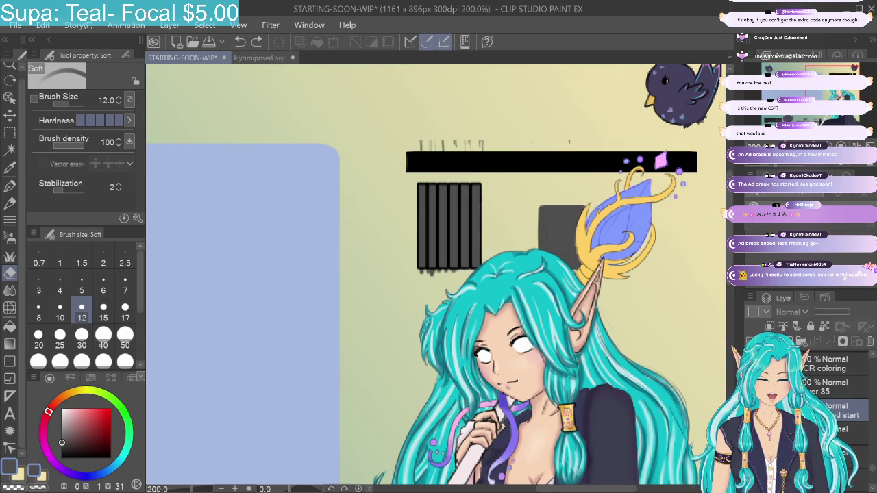
key("ctrl+y")
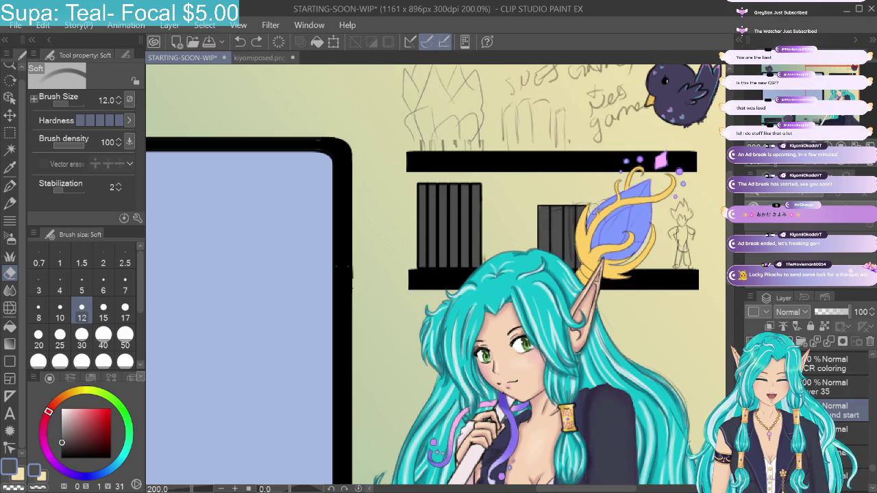
Step: Reapply the undone edit and set the soft eraser to size 3
left_click(578, 201)
left_click(102, 263)
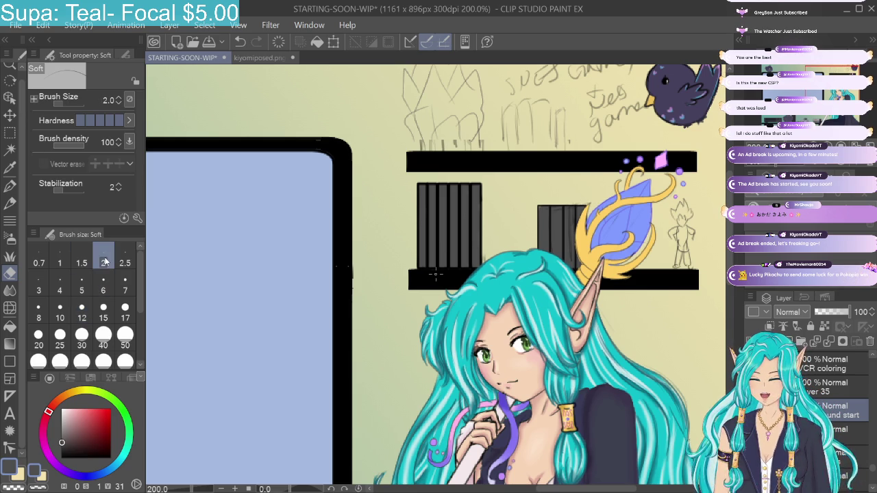
scroll(435, 274, "up", 2)
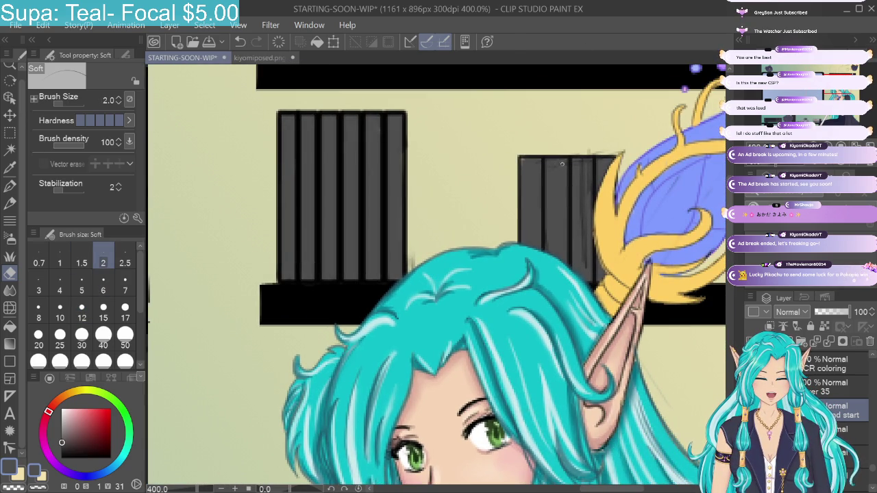
left_click(39, 286)
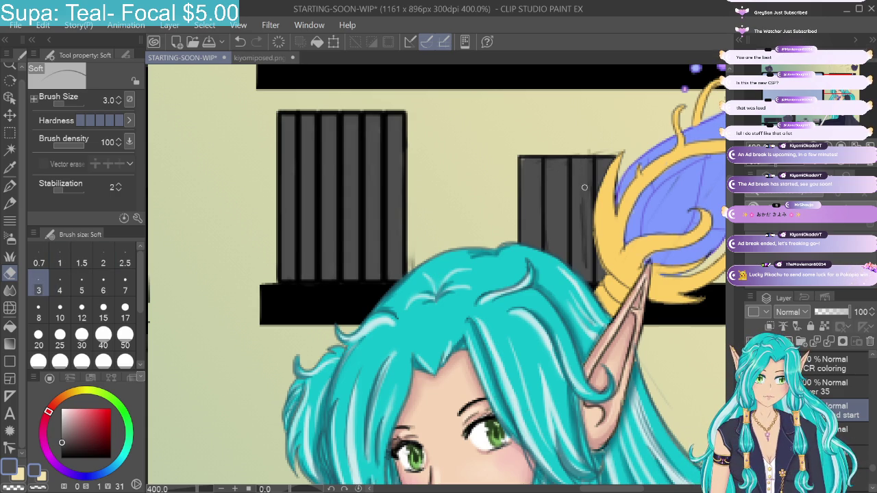
Step: Erase the stray dark line on the right cabinet, then move to the layer below
left_click_drag(585, 186, 585, 268)
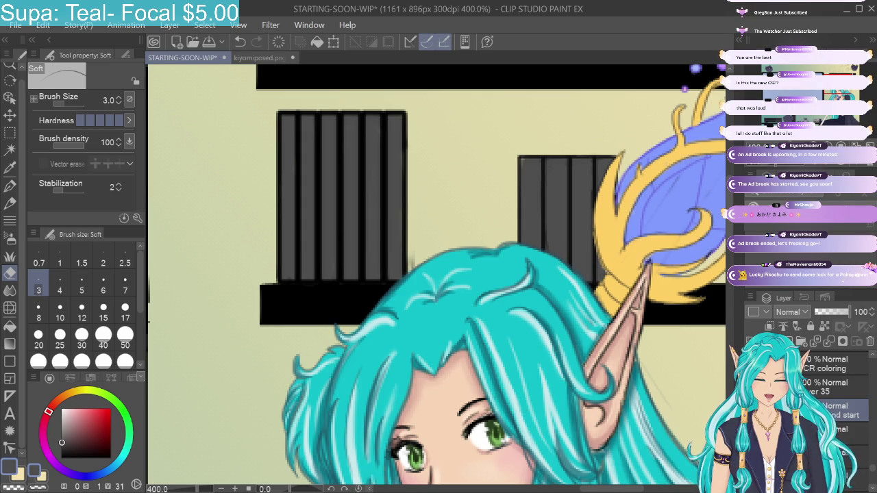
left_click(795, 430)
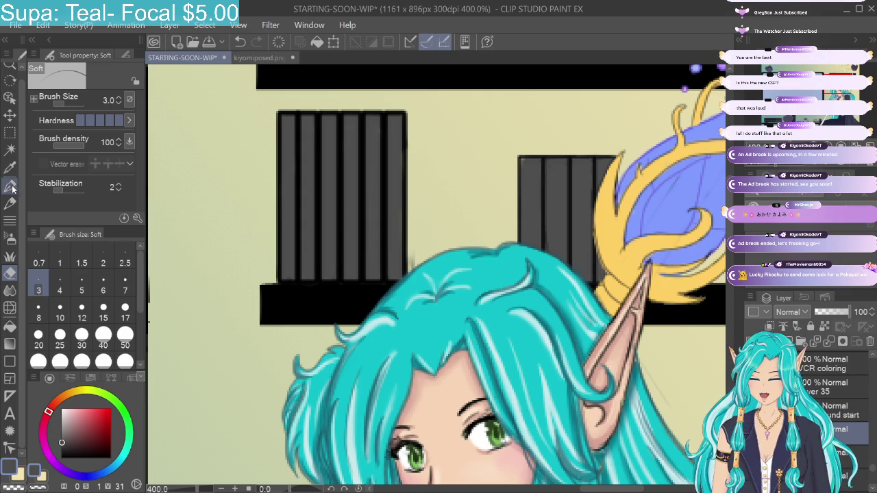
left_click(10, 174)
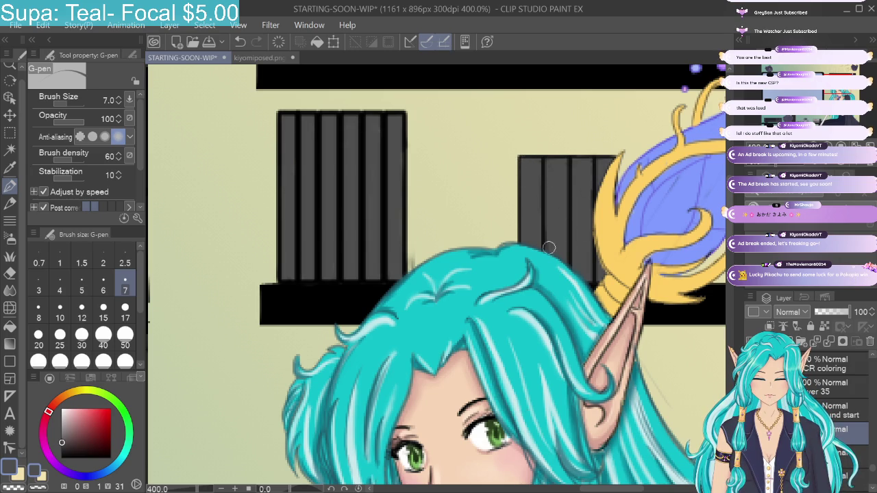
Step: View the whole room at 100%, select the colouring layer, and zoom to 200% on the shelves
key("ctrl+alt+0")
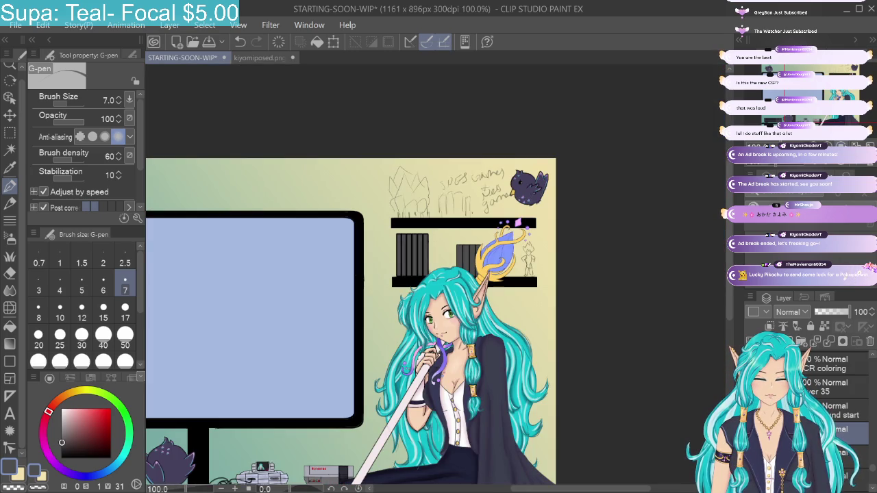
mouse_move(438, 315)
left_mouse_down()
mouse_move(586, 257)
mouse_move(579, 223)
left_mouse_up()
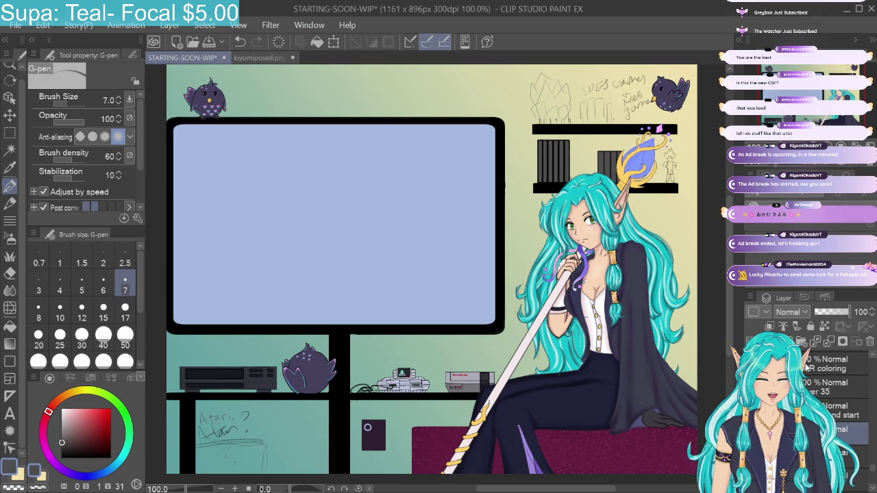
left_click(807, 368)
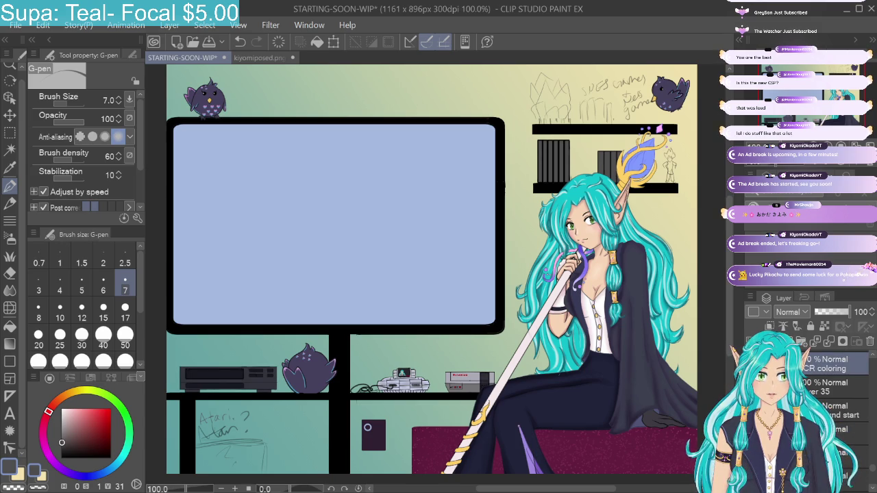
scroll(383, 288, "up", 2)
left_click_drag(520, 171, 287, 463)
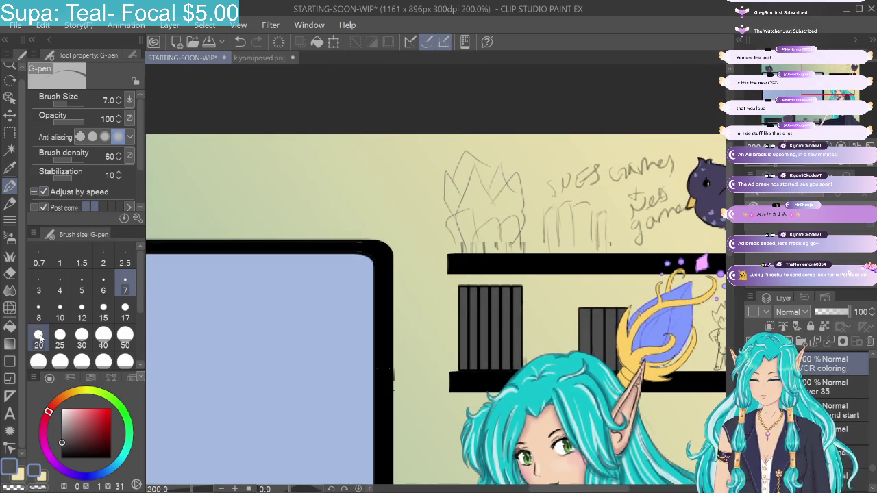
left_click(10, 255)
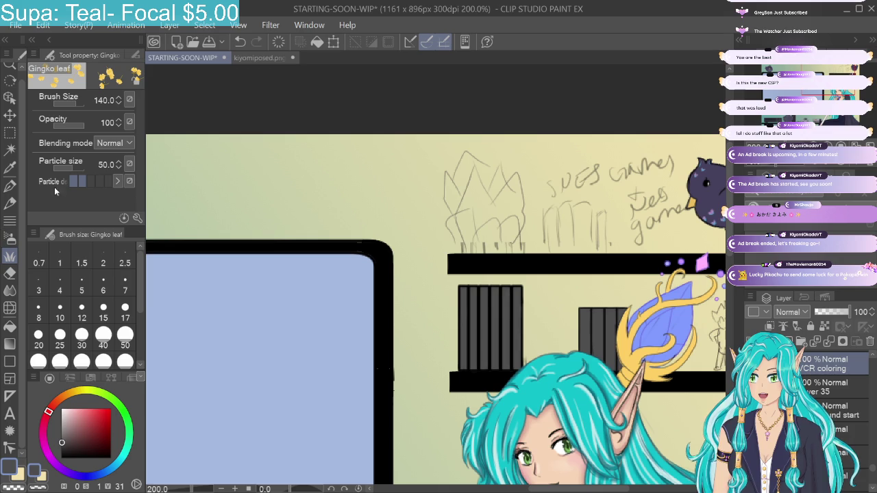
Step: Select the Small stone nature brush, test stones above the shelf, and undo them
left_click(135, 62)
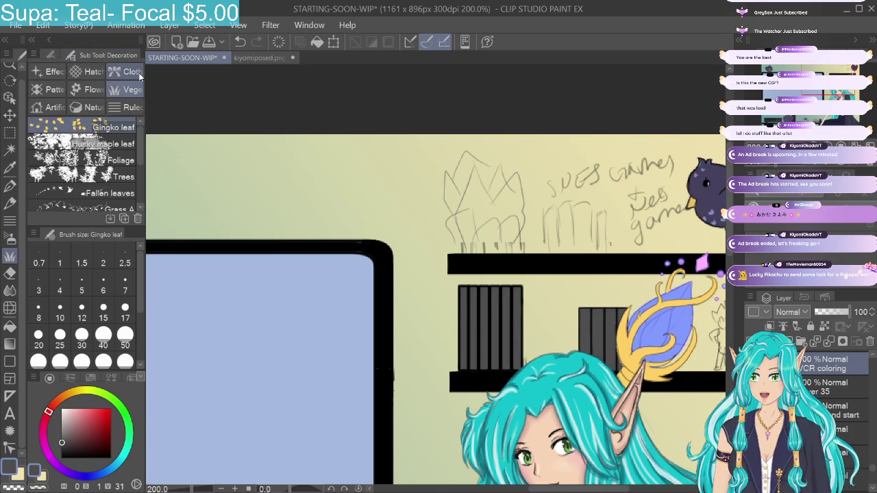
left_click(86, 107)
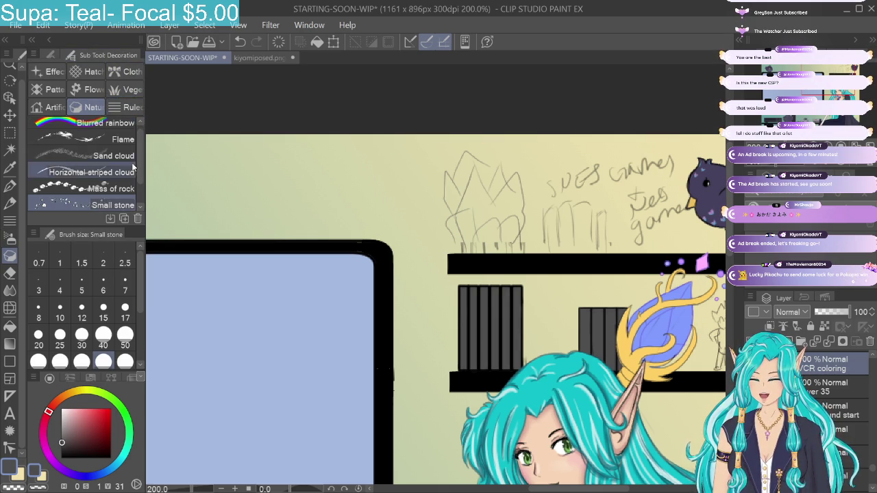
scroll(132, 168, "down", 2)
scroll(141, 195, "up", 2)
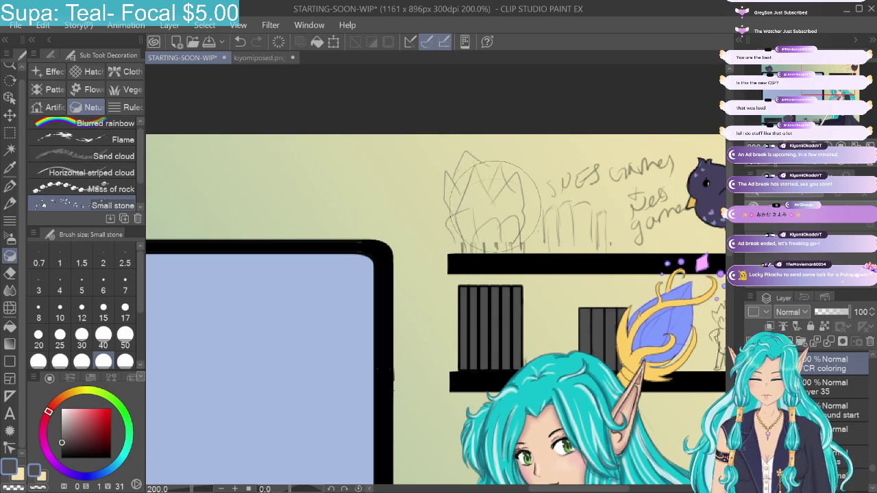
mouse_move(493, 213)
left_mouse_down()
mouse_move(524, 216)
mouse_move(442, 236)
left_mouse_up()
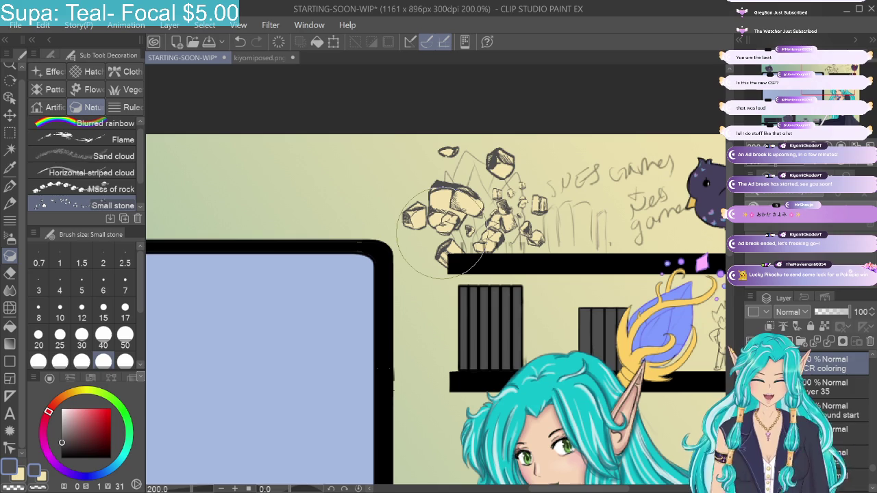
left_click(240, 42)
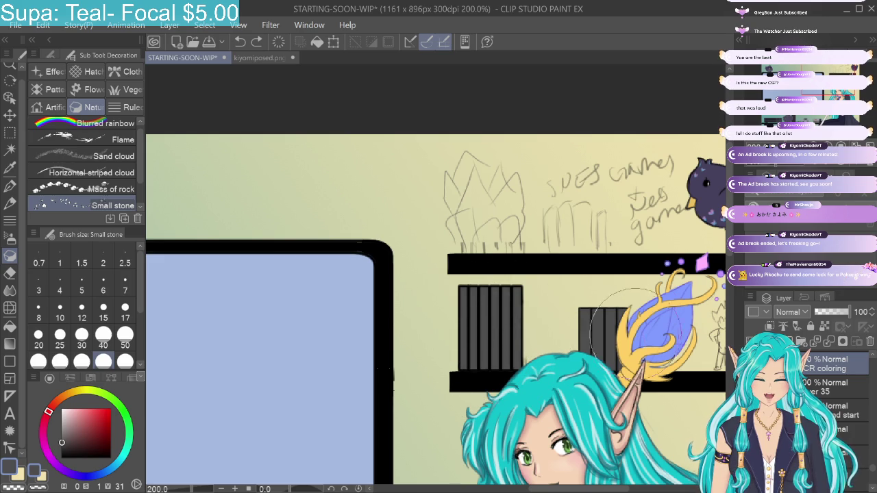
left_click_drag(692, 219, 522, 114)
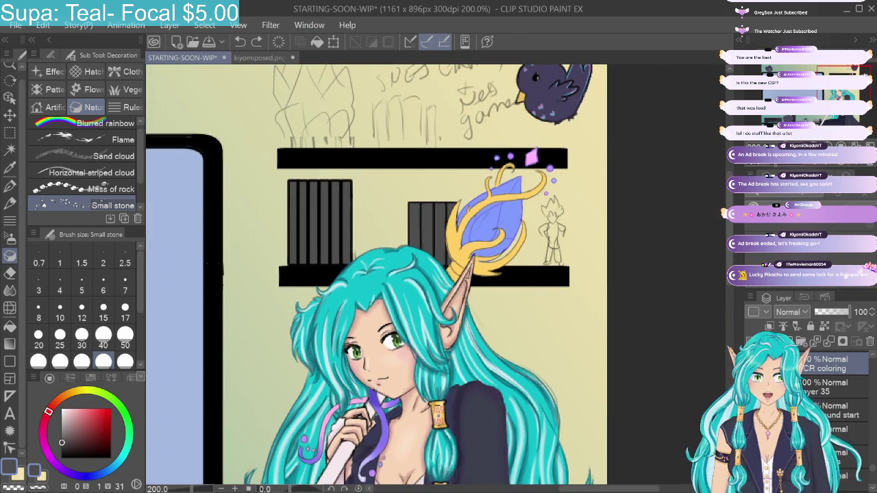
left_click(827, 96)
left_click(812, 92)
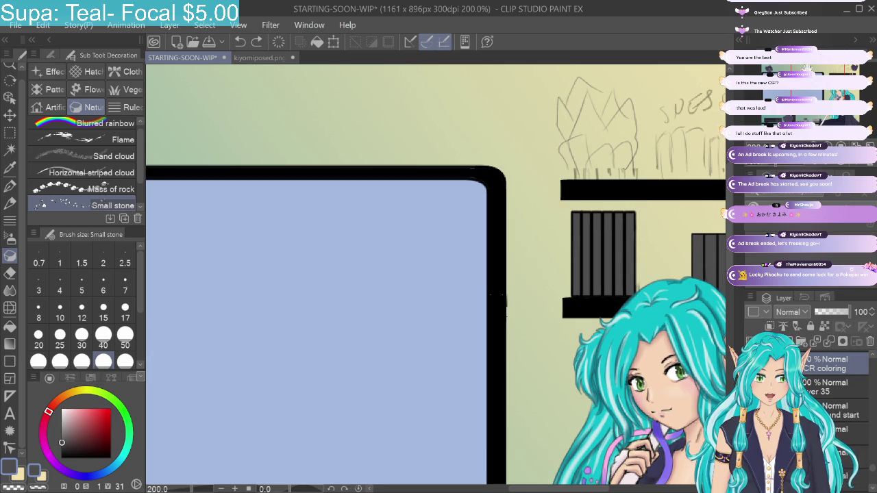
left_click(802, 69)
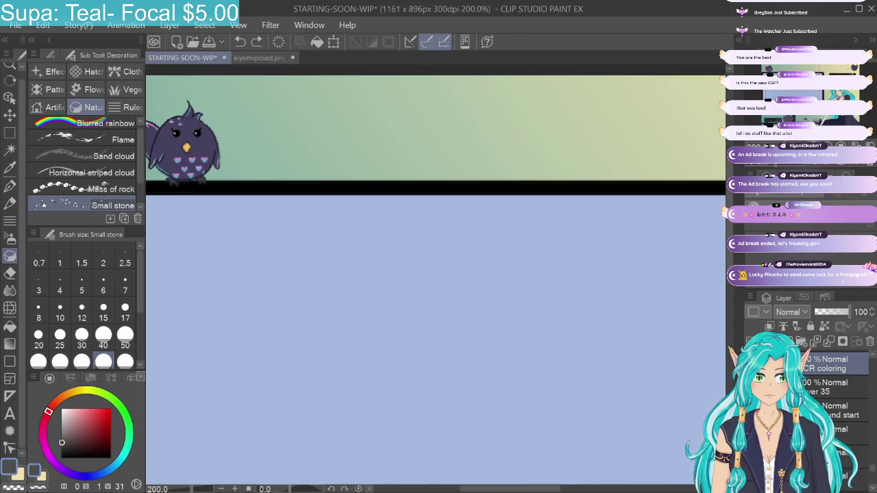
scroll(802, 75, "down", 2)
left_click(803, 94)
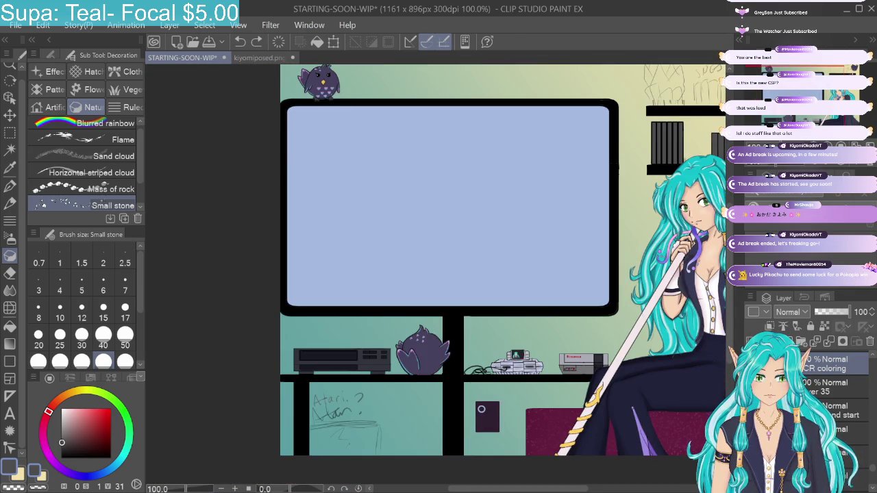
scroll(482, 409, "up", 3)
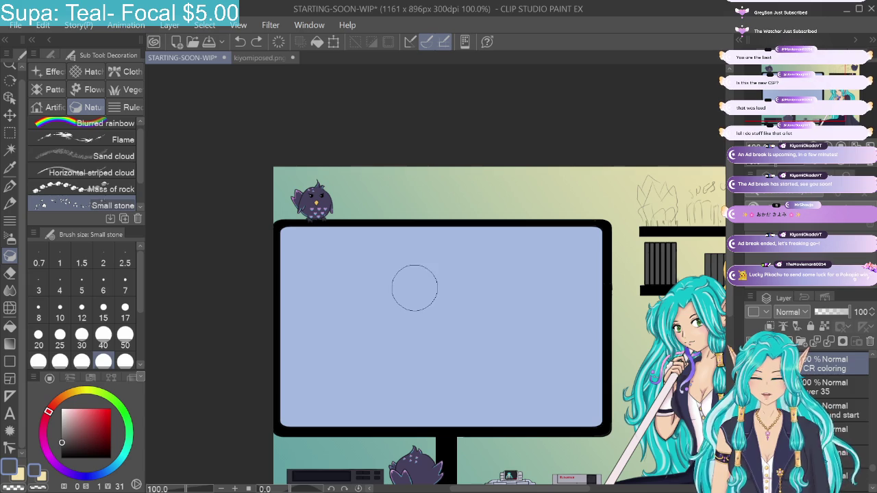
scroll(414, 287, "down", 1)
scroll(414, 288, "down", 1)
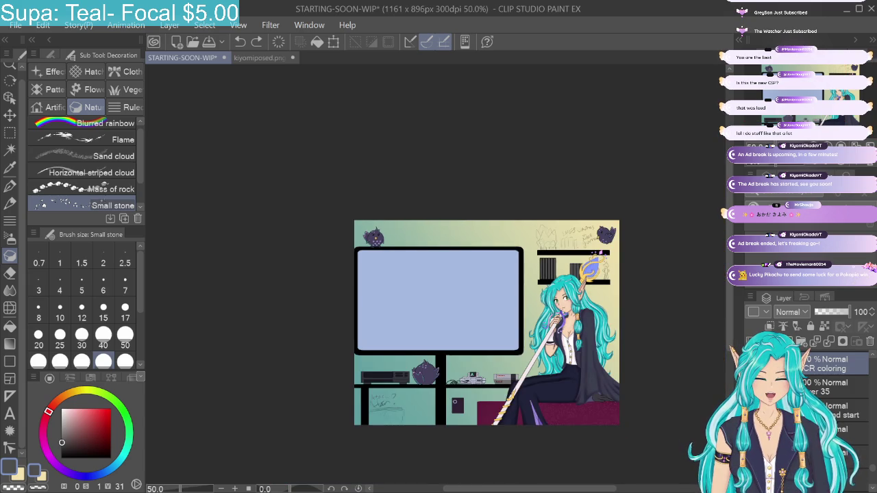
scroll(494, 314, "up", 1)
scroll(494, 314, "up", 1)
scroll(493, 313, "up", 1)
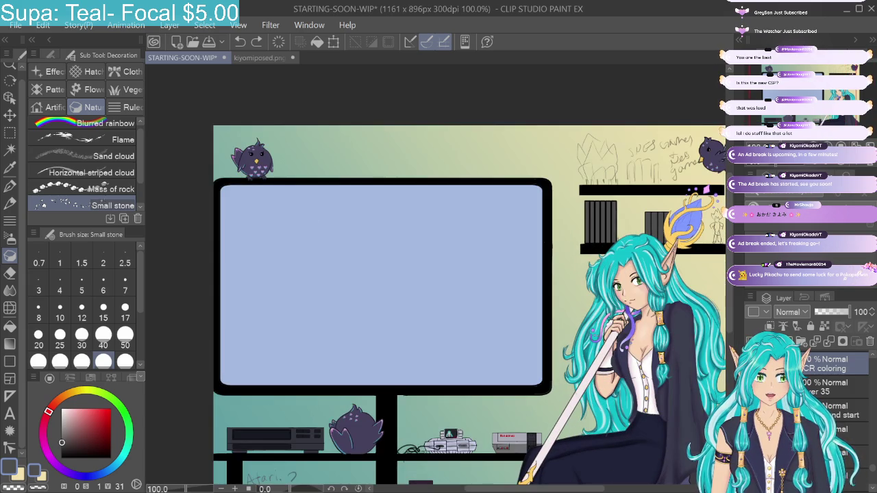
left_click_drag(445, 302, 395, 251)
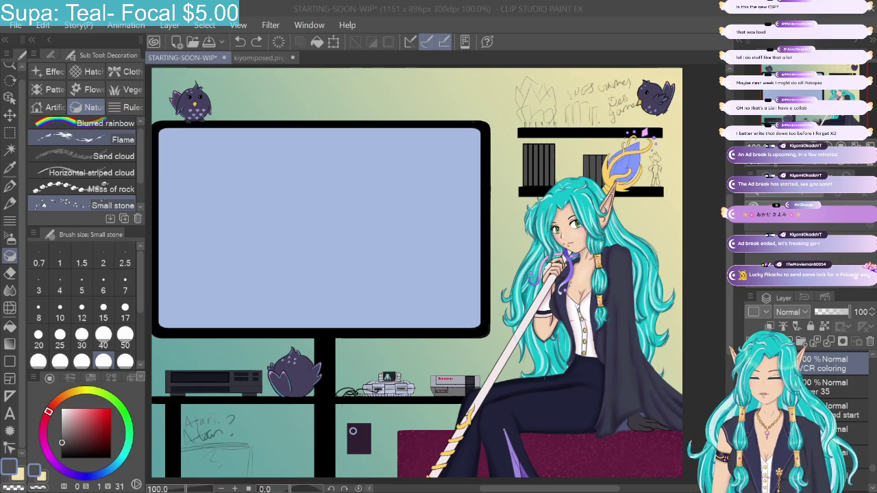
Step: Undo the latest shelf sketch strokes and try the Flame brush over the shelf doodle
mouse_move(515, 103)
left_mouse_down()
mouse_move(542, 123)
mouse_move(532, 110)
left_mouse_up()
left_click(240, 42)
left_click(239, 41)
left_click(102, 139)
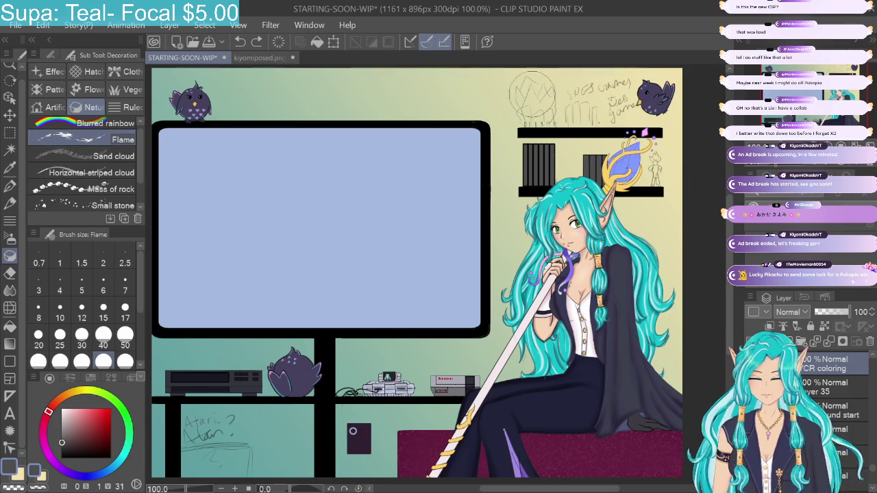
mouse_move(533, 111)
left_mouse_down()
mouse_move(528, 89)
mouse_move(541, 109)
mouse_move(548, 82)
mouse_move(527, 113)
mouse_move(522, 89)
left_mouse_up()
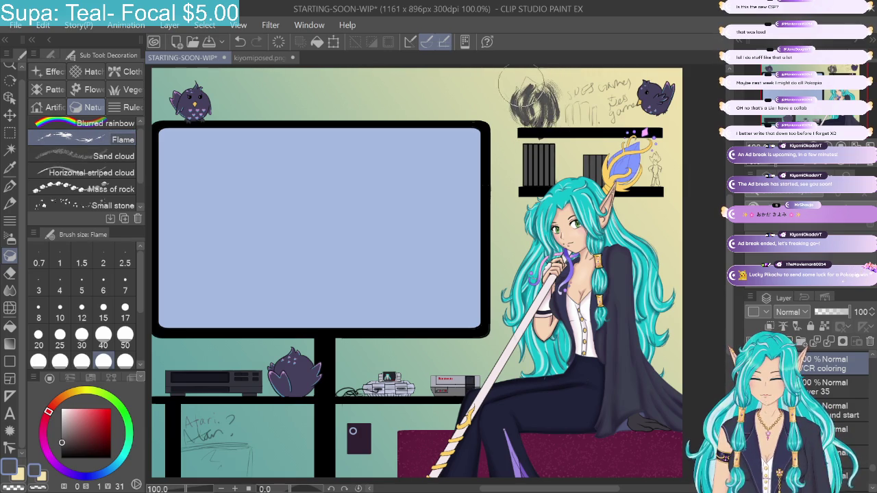
Step: Test long and vertical Flame strokes across the top of the scene and the monitor
mouse_move(307, 92)
left_mouse_down()
mouse_move(431, 83)
mouse_move(423, 93)
left_mouse_up()
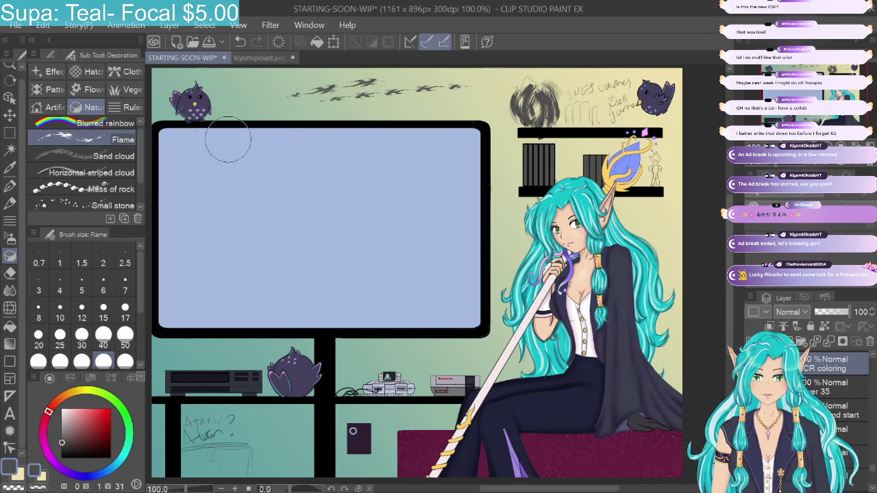
left_click_drag(257, 93, 315, 157)
left_click_drag(190, 241, 506, 171)
mouse_move(472, 199)
left_mouse_down()
mouse_move(401, 237)
mouse_move(301, 342)
left_mouse_up()
left_click_drag(374, 268, 404, 318)
left_click_drag(366, 206, 363, 236)
left_click_drag(421, 301, 425, 312)
left_click_drag(419, 270, 426, 311)
left_click_drag(453, 259, 457, 301)
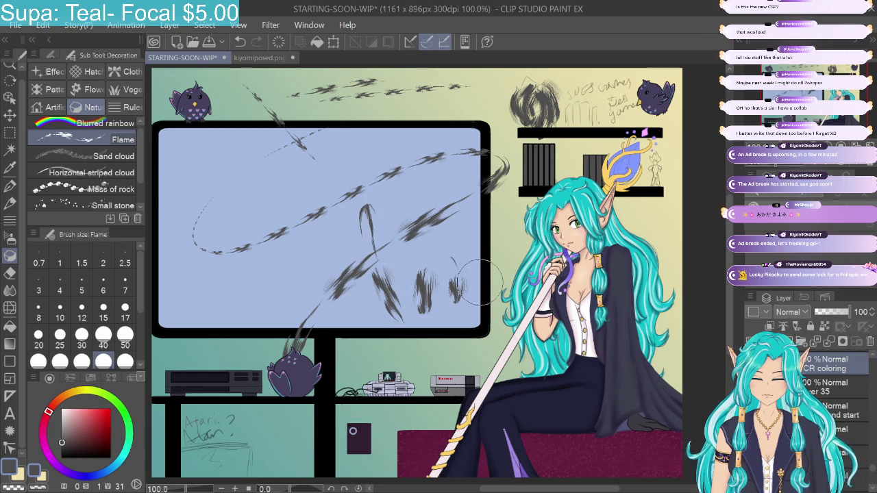
Step: Undo all Flame strokes, then paint a pale cream Mass of rock cluster above the shelf
left_click(239, 41)
left_click(239, 41)
left_click(239, 41)
left_click(239, 41)
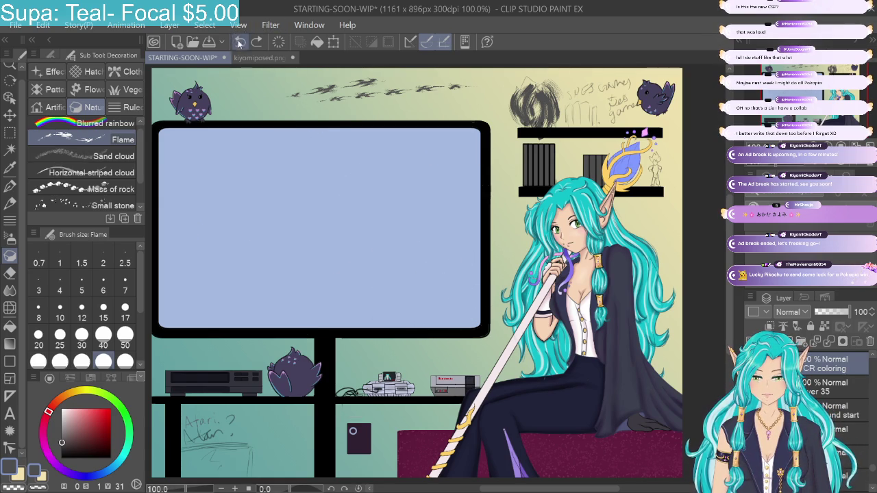
left_click(239, 41)
left_click(241, 40)
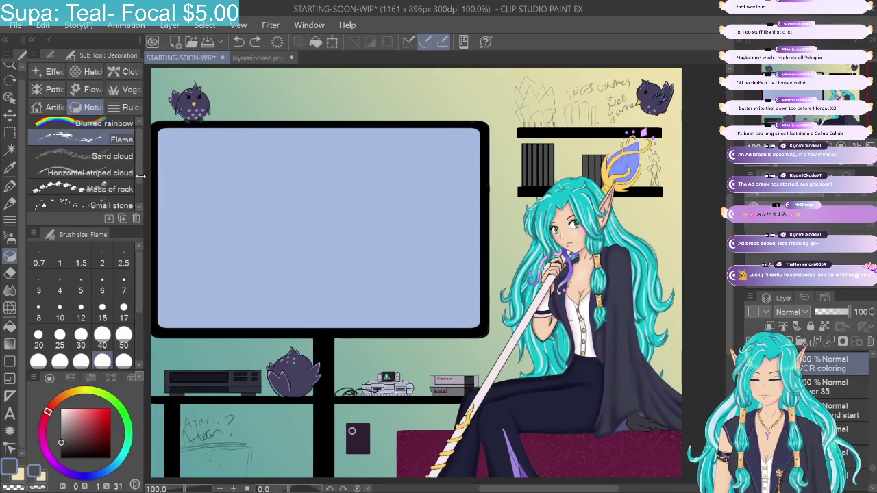
scroll(136, 167, "down", 2)
left_click(102, 159)
mouse_move(493, 140)
left_mouse_down()
mouse_move(552, 96)
mouse_move(572, 107)
left_mouse_up()
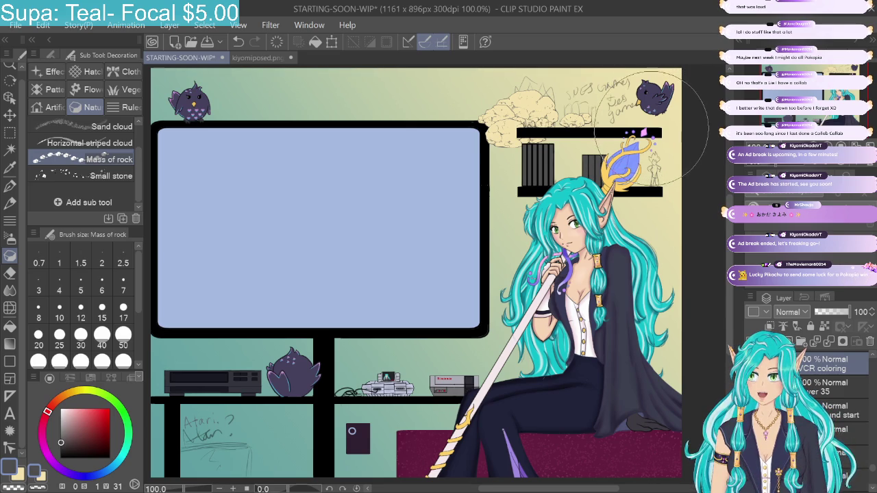
Step: Undo the Mass of rock cluster and activate the Heart pattern decoration brush at size 25
left_click(236, 41)
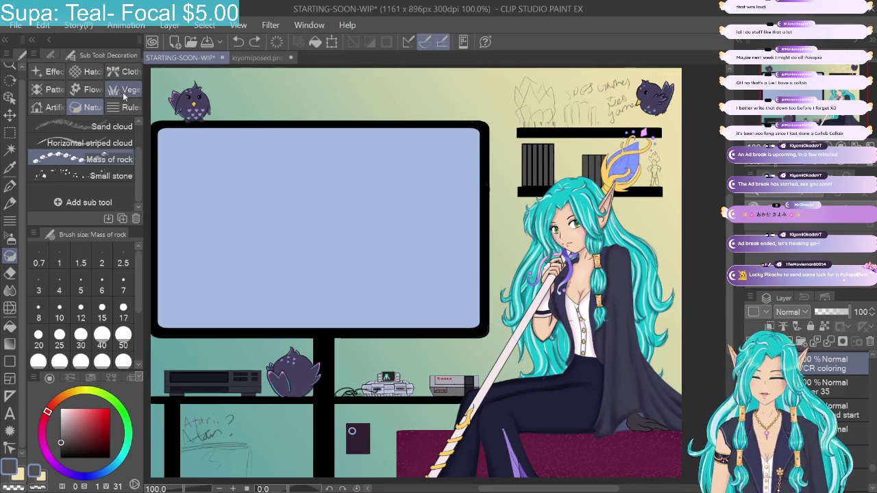
scroll(140, 158, "up", 2)
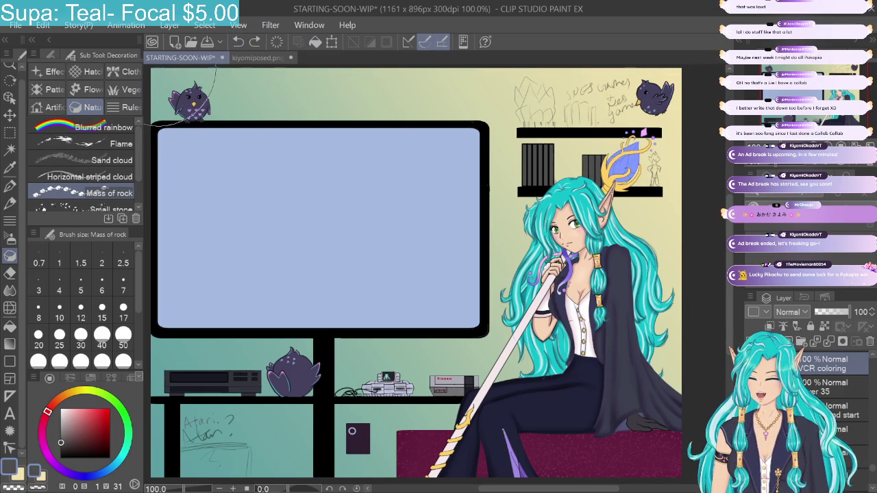
left_click(48, 90)
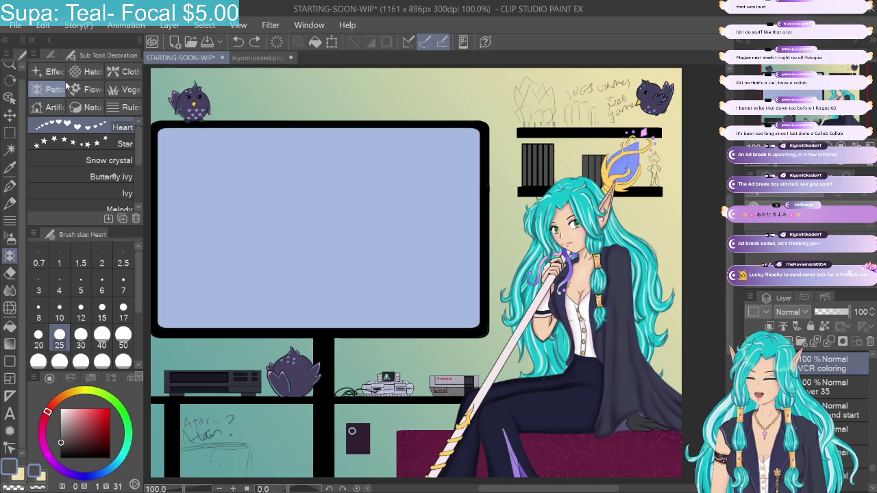
Step: Test the Melody and Butterfly ivy pattern brushes along the top edge, undoing each stroke
left_click(134, 160)
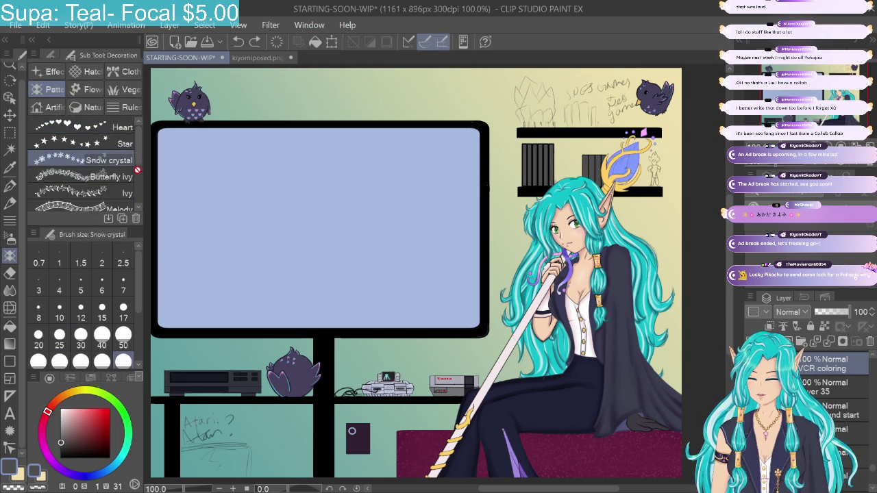
left_click(102, 203)
mouse_move(149, 115)
left_mouse_down()
mouse_move(171, 98)
mouse_move(681, 68)
left_mouse_up()
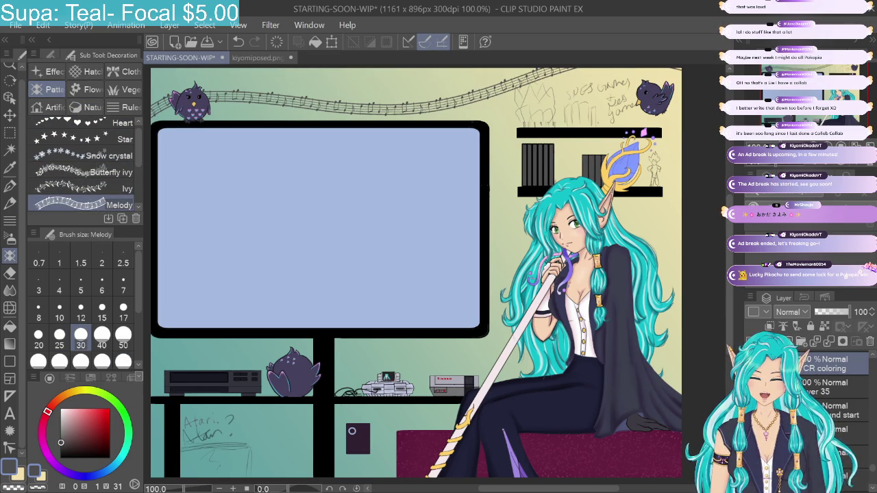
left_click(238, 42)
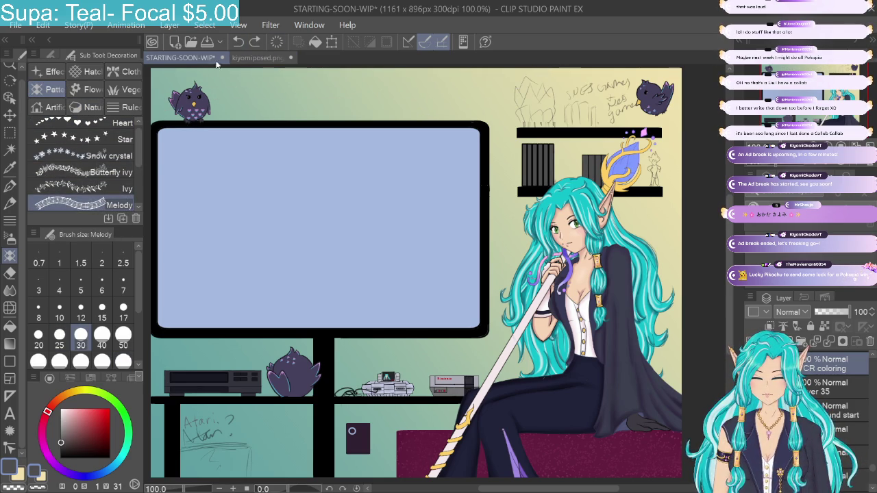
left_click(92, 174)
left_click_drag(152, 101, 682, 86)
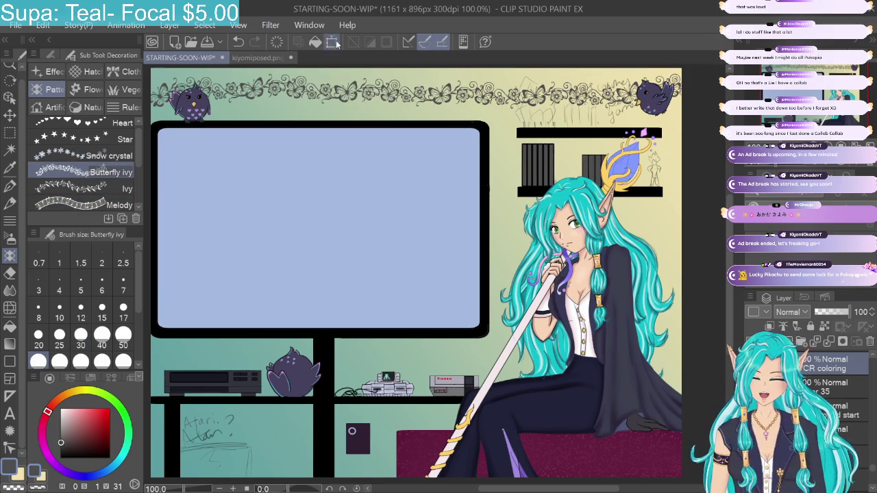
left_click(237, 42)
Step: Test the Star and Ivy pattern brushes across the top, undoing both and keeping Ivy selected
left_click(103, 139)
mouse_move(175, 96)
left_mouse_down()
mouse_move(192, 86)
mouse_move(411, 82)
mouse_move(689, 93)
left_mouse_up()
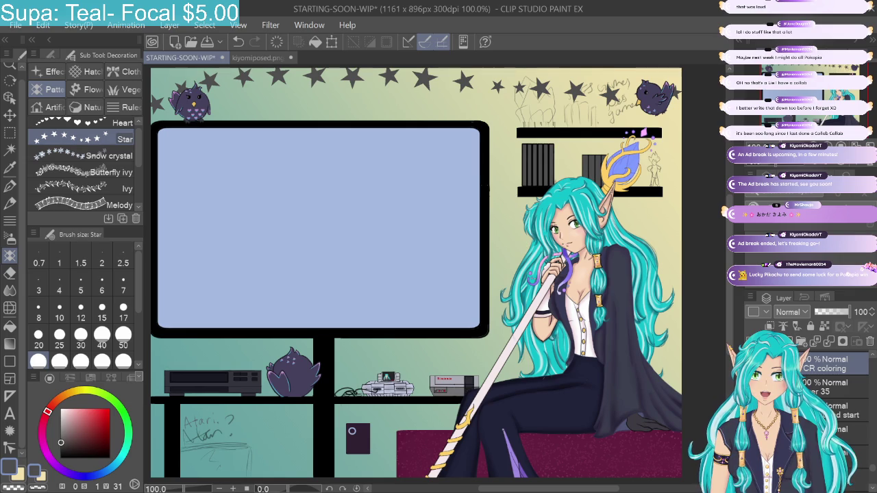
left_click(238, 41)
left_click(76, 188)
mouse_move(154, 103)
left_mouse_down()
mouse_move(491, 83)
mouse_move(685, 88)
left_mouse_up()
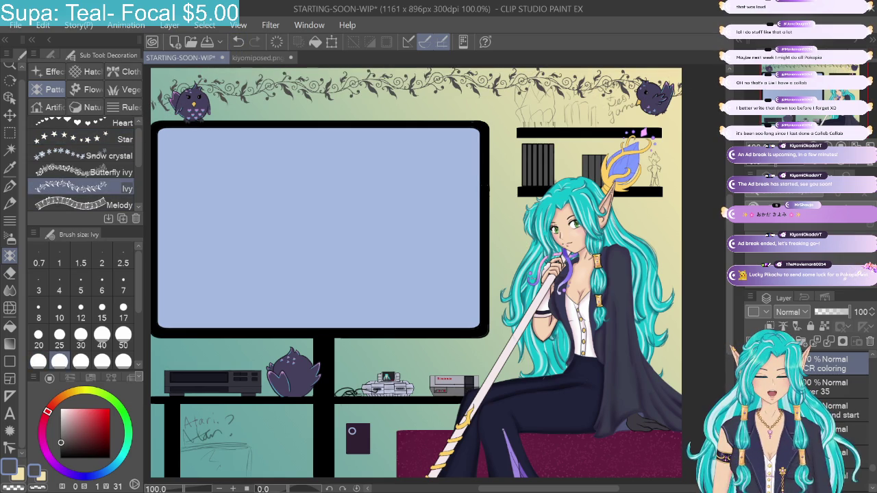
left_click(238, 41)
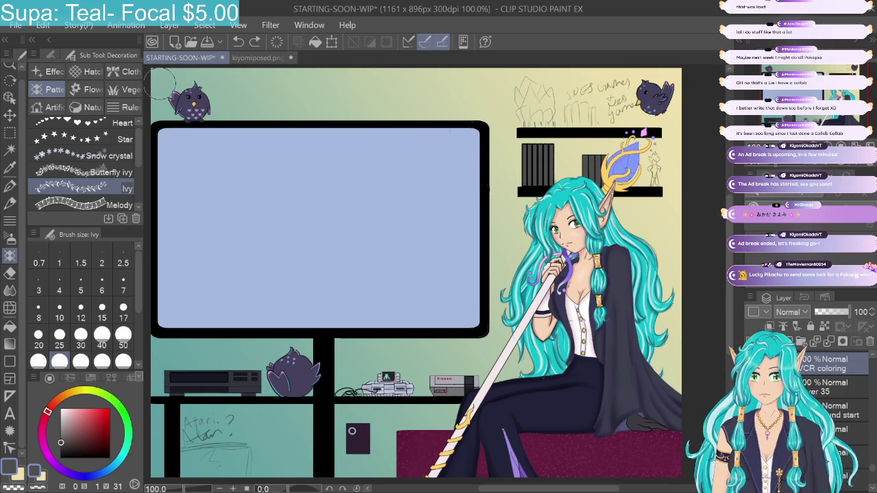
left_click_drag(163, 84, 694, 85)
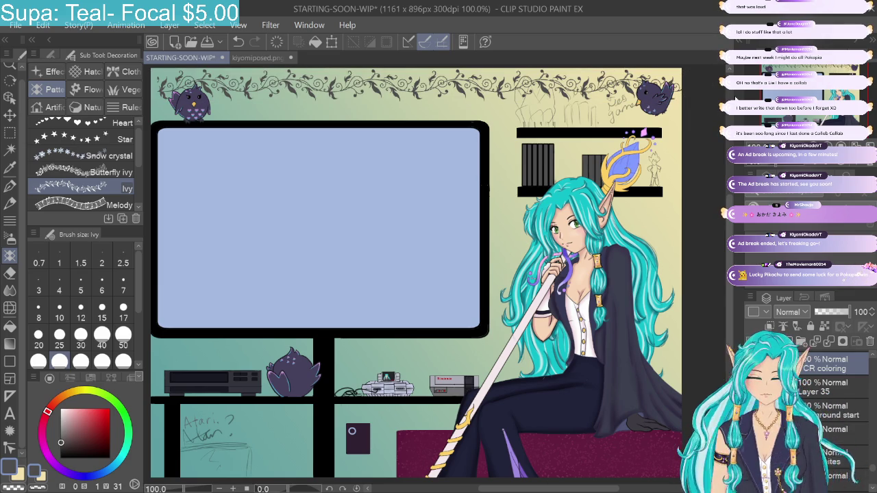
left_click(240, 41)
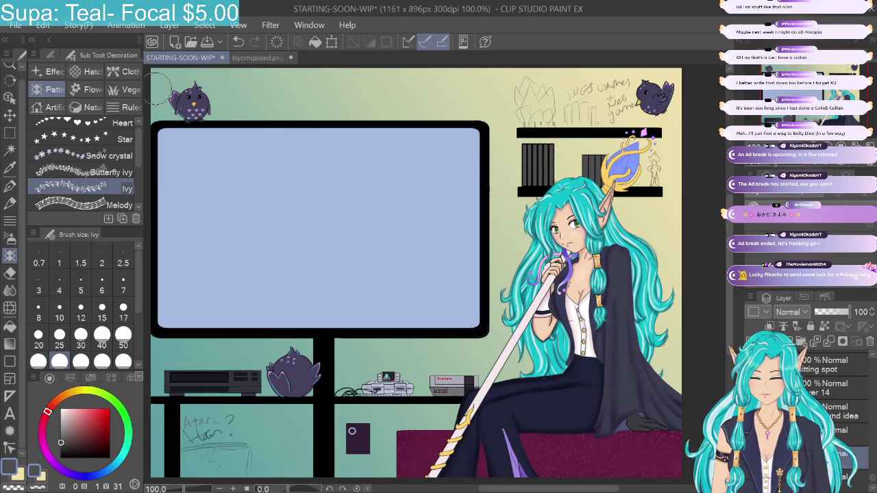
left_click_drag(165, 86, 696, 86)
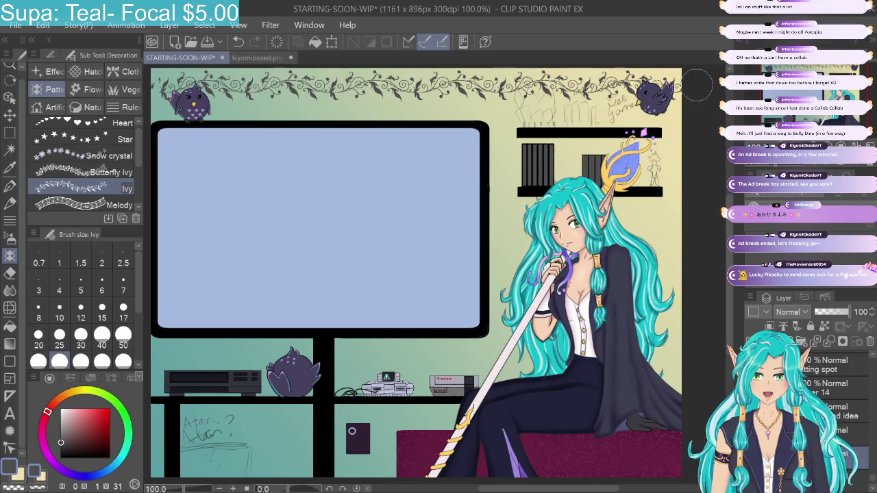
key("ctrl+z")
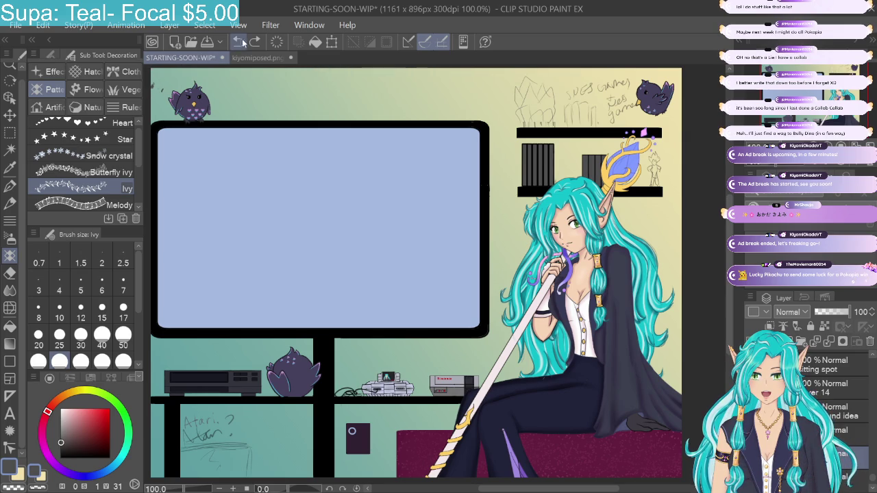
left_click_drag(154, 85, 699, 83)
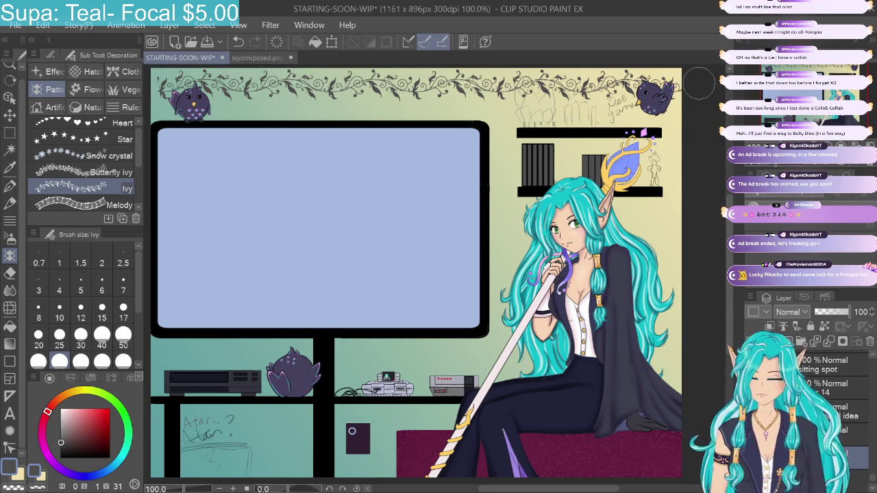
left_click(238, 41)
left_click_drag(411, 274, 431, 276)
mouse_move(197, 80)
left_mouse_down()
mouse_move(160, 85)
mouse_move(712, 85)
left_mouse_up()
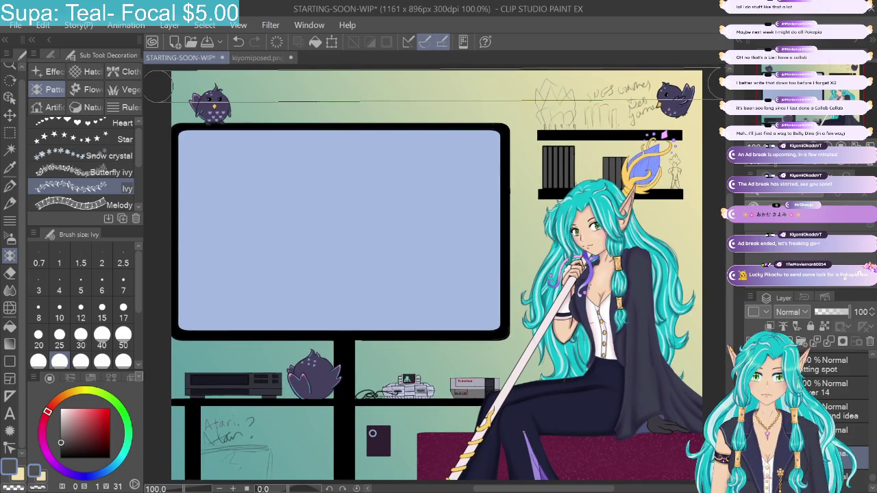
left_click_drag(712, 86, 632, 76)
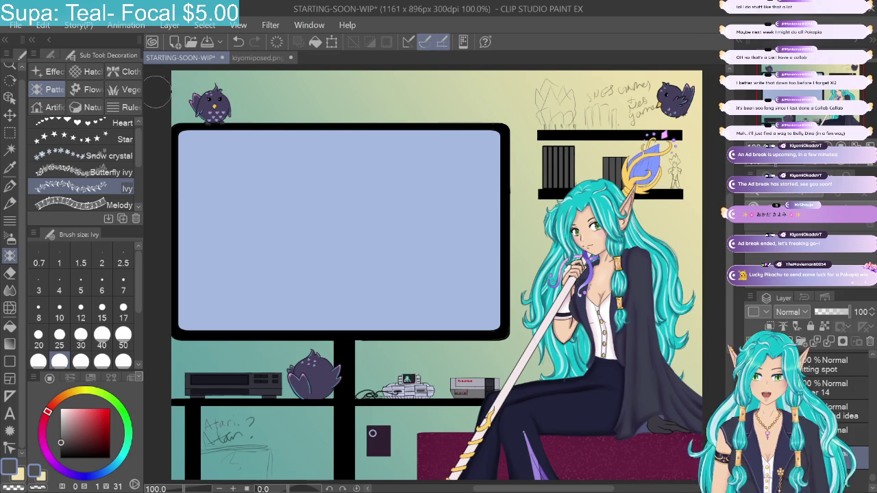
left_click_drag(712, 86, 160, 91)
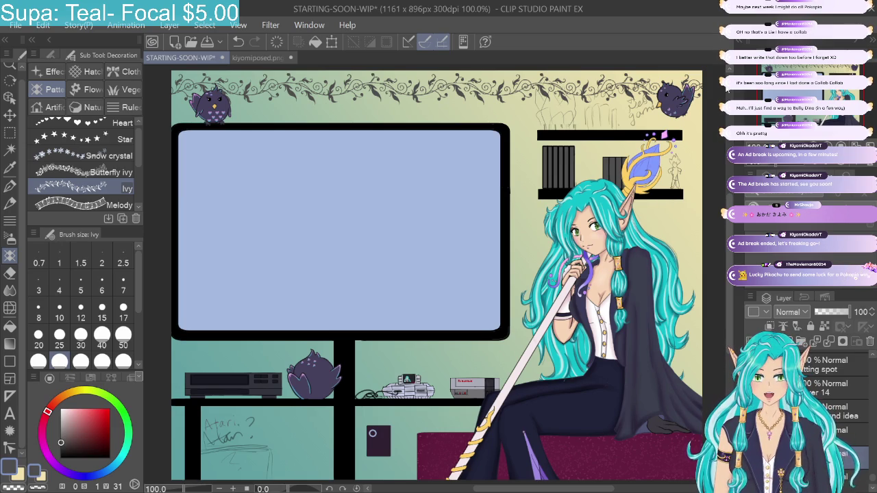
left_click(237, 41)
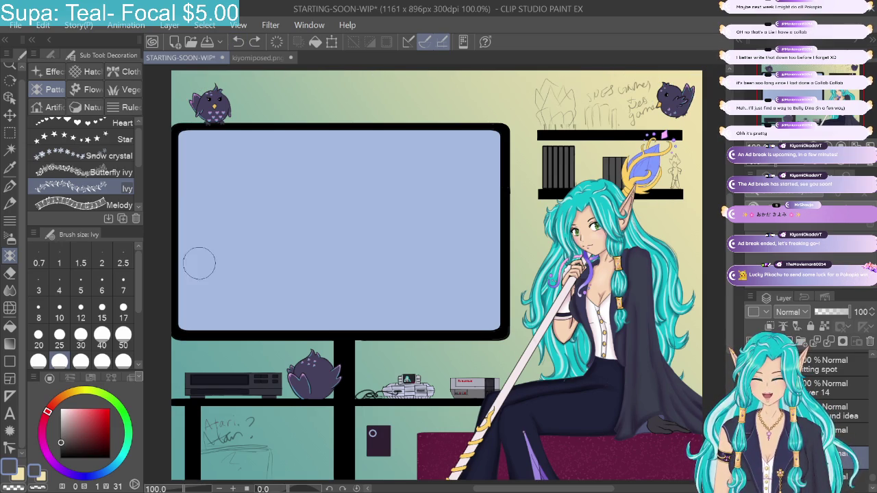
Step: Set the Ivy brush to size 100 and draw a vine across the top of the wall
scroll(137, 300, "down", 2)
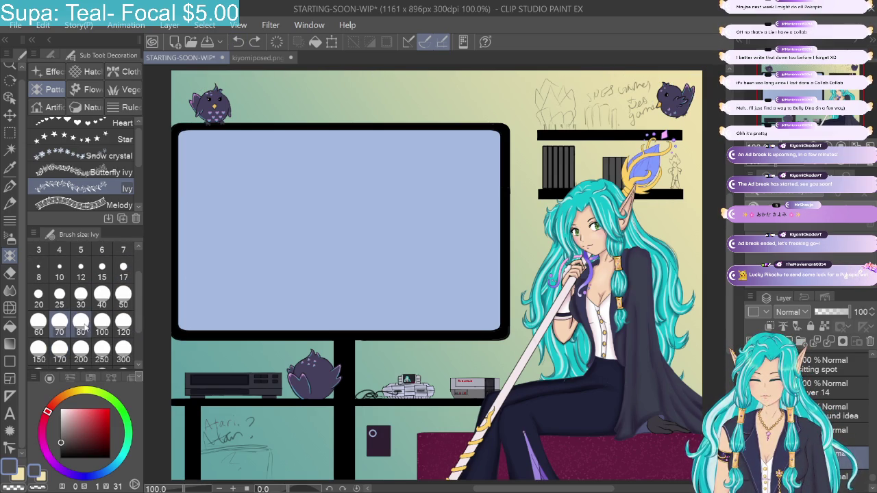
left_click(101, 320)
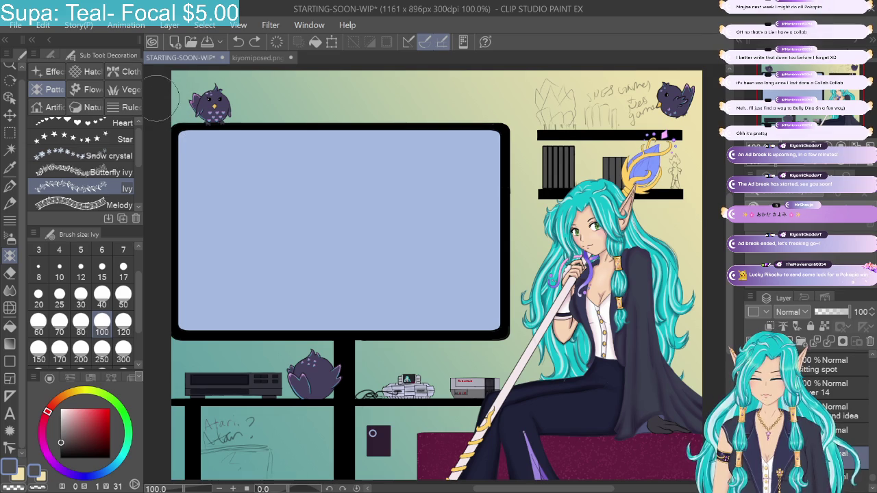
left_click_drag(180, 99, 200, 108)
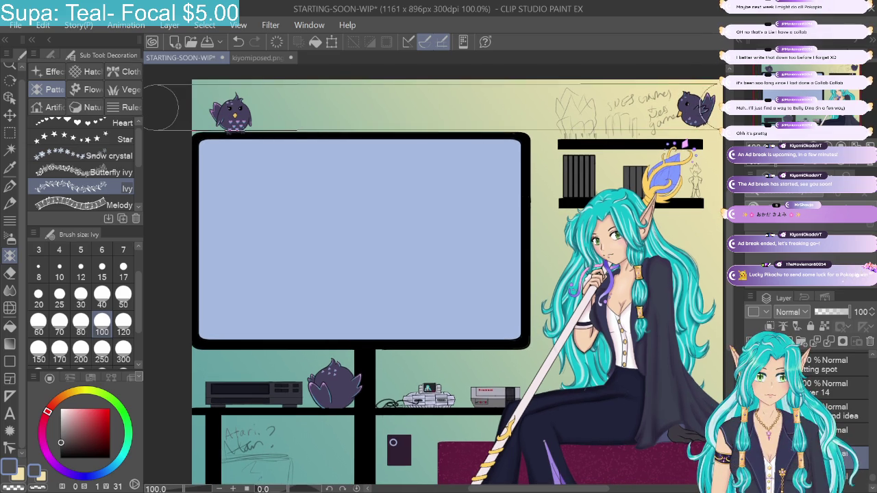
left_click_drag(411, 274, 400, 276)
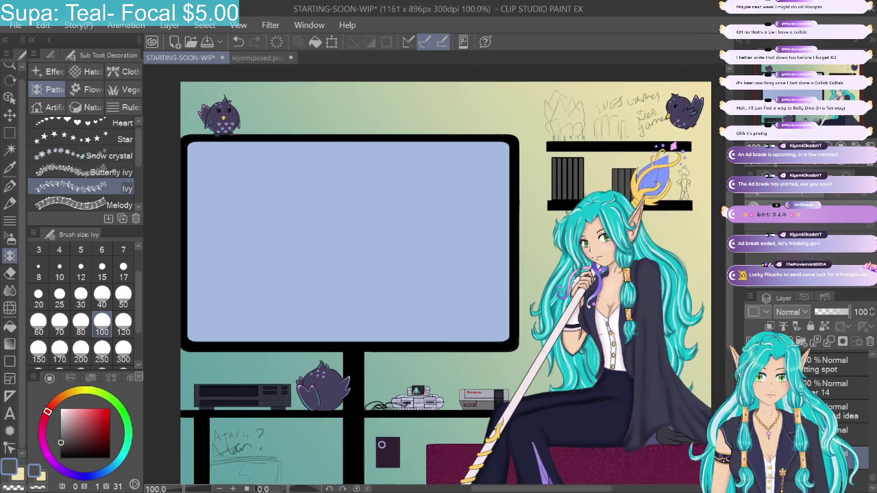
left_click_drag(164, 110, 705, 109)
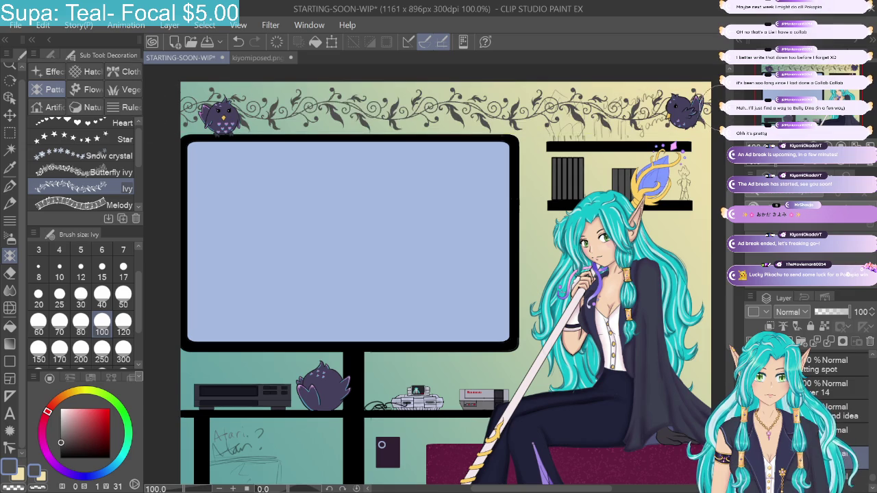
Step: Redraw the ivy vine edge to edge and lock the layer's transparent pixels
left_click(238, 41)
left_click_drag(164, 110, 706, 109)
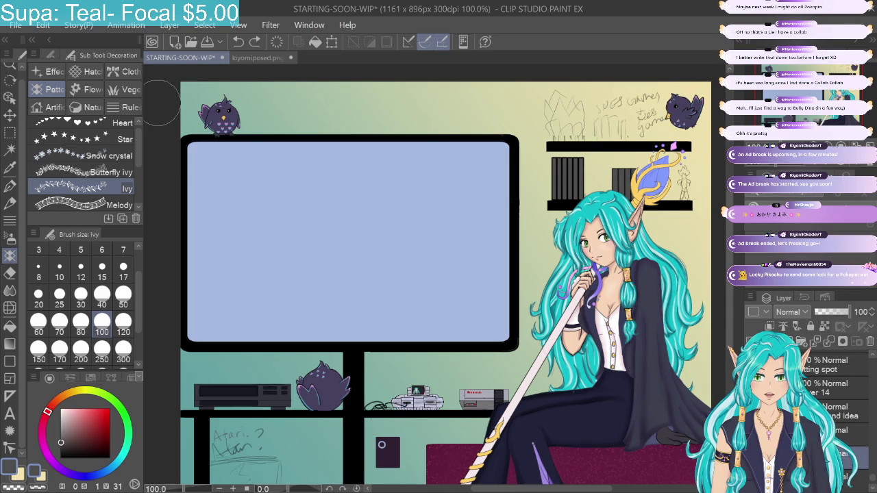
left_click_drag(162, 103, 709, 113)
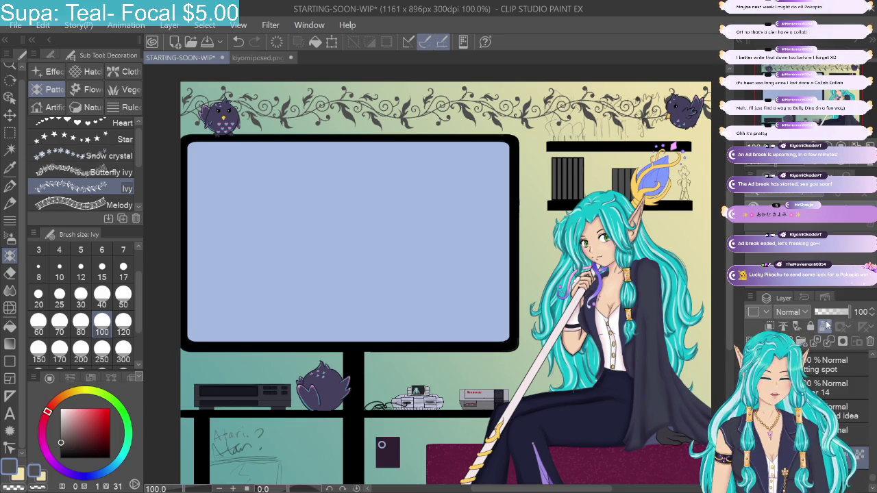
left_click(823, 326)
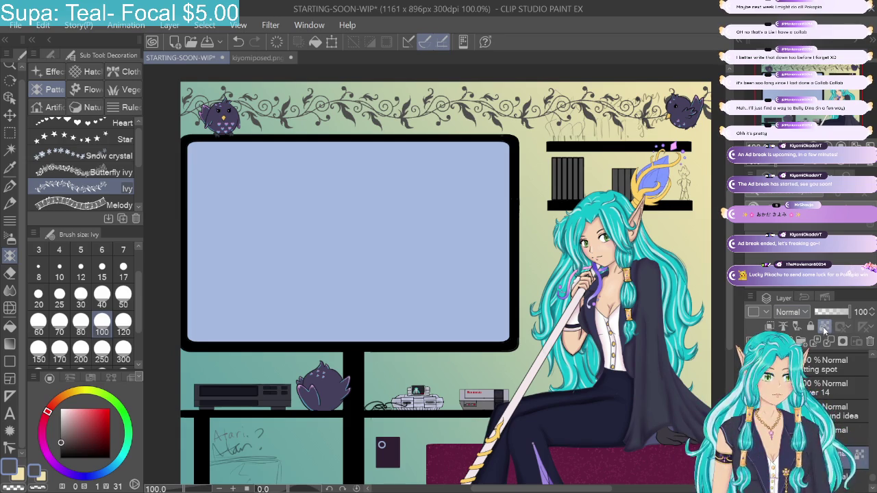
Step: Paint over the dark vines in a pale colour with the G-pen at size 100
left_click(10, 185)
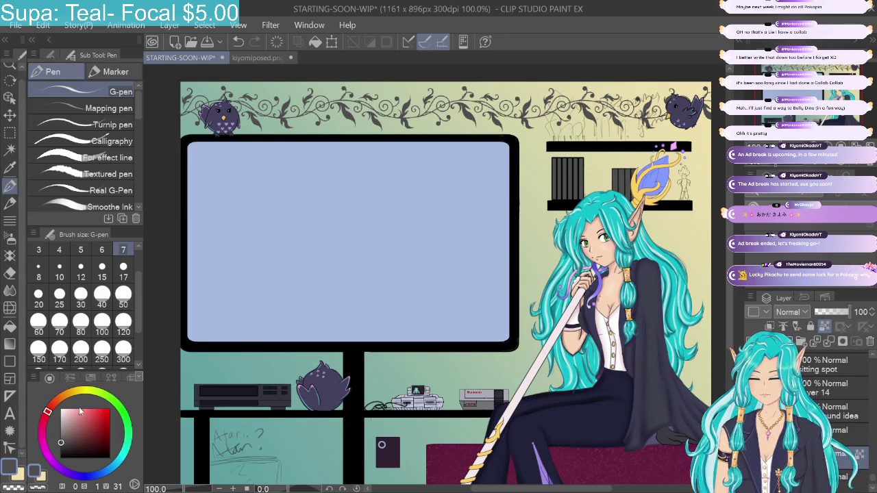
left_click(60, 418)
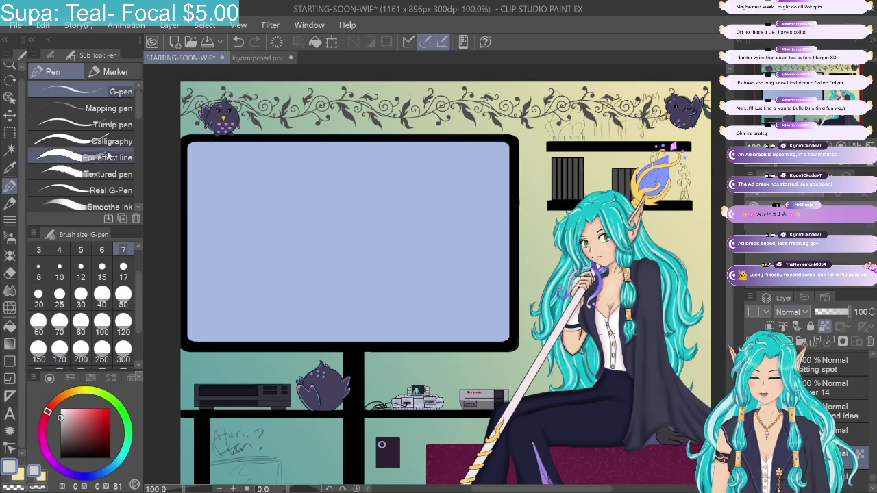
left_click(105, 293)
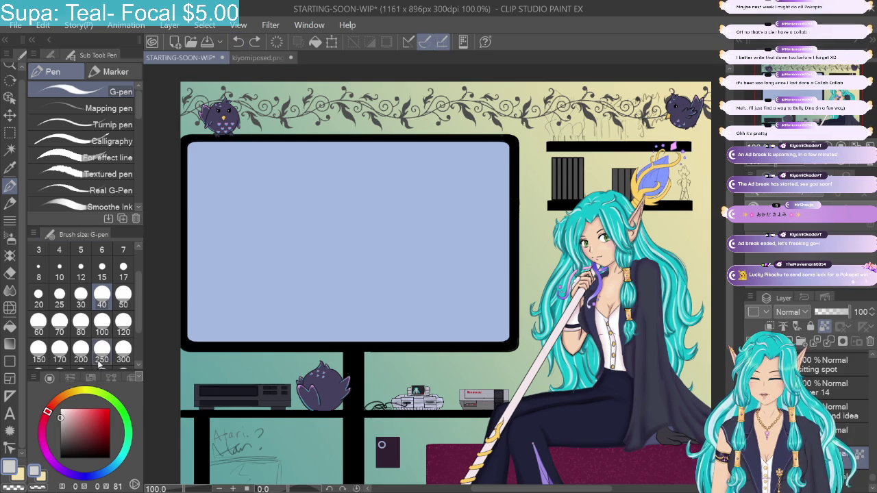
left_click(101, 327)
left_click_drag(219, 101, 587, 91)
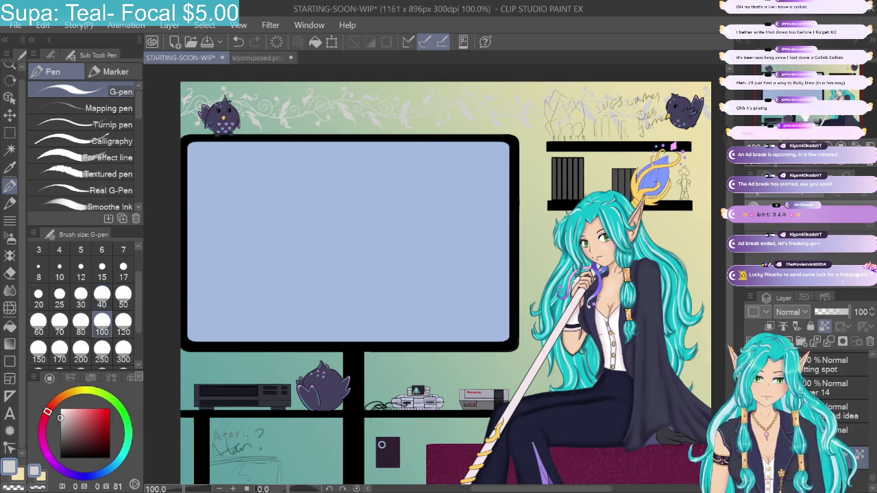
Step: Paint the ivy vine border pink, then repaint it blue
left_click_drag(62, 418, 70, 415)
left_click(77, 409)
left_click_drag(161, 106, 635, 106)
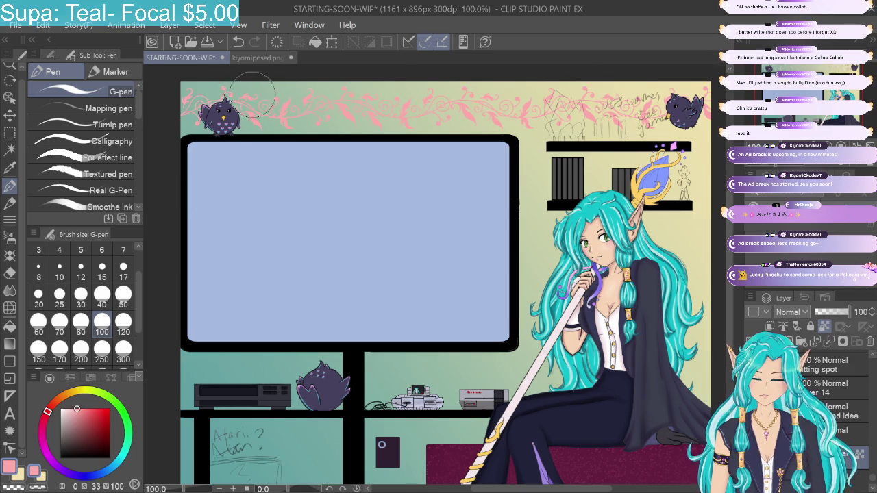
left_click_drag(47, 411, 94, 474)
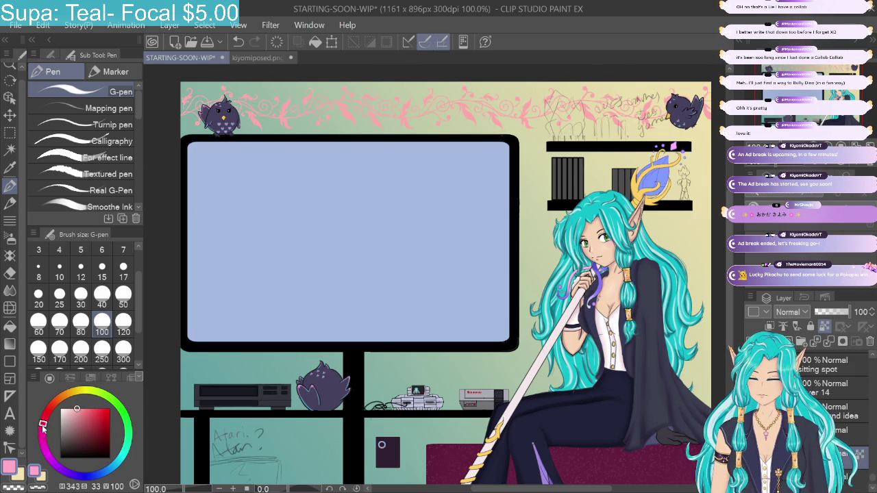
left_click(93, 424)
left_click_drag(169, 106, 685, 103)
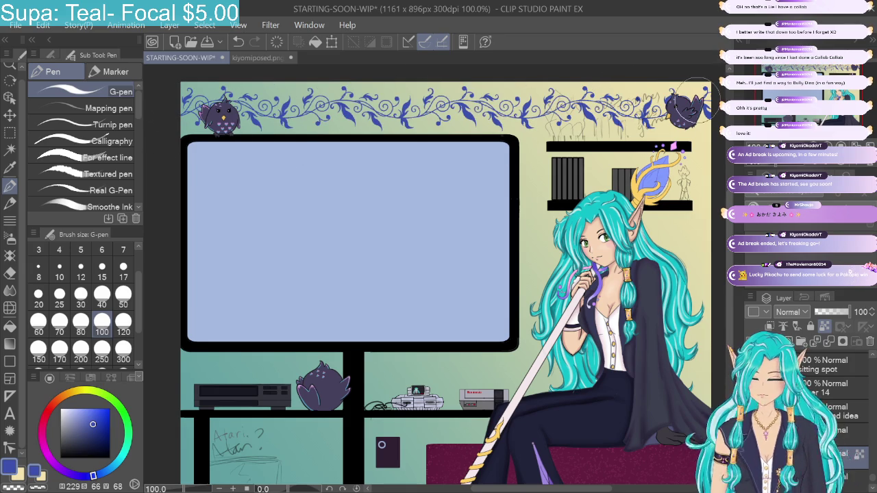
Step: Repaint the vine leaves dark green, then choose a bright magenta colour
mouse_move(113, 452)
left_mouse_down()
mouse_move(131, 425)
mouse_move(102, 443)
left_mouse_up()
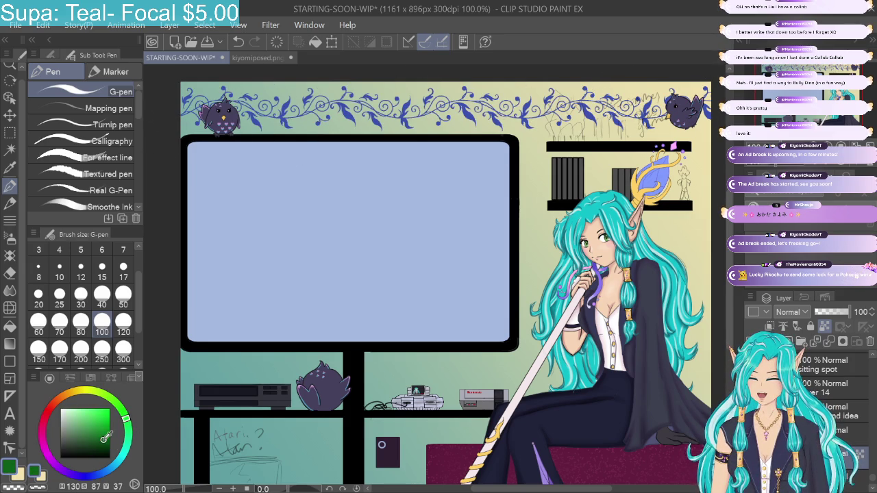
left_click(89, 447)
left_click_drag(171, 116, 429, 115)
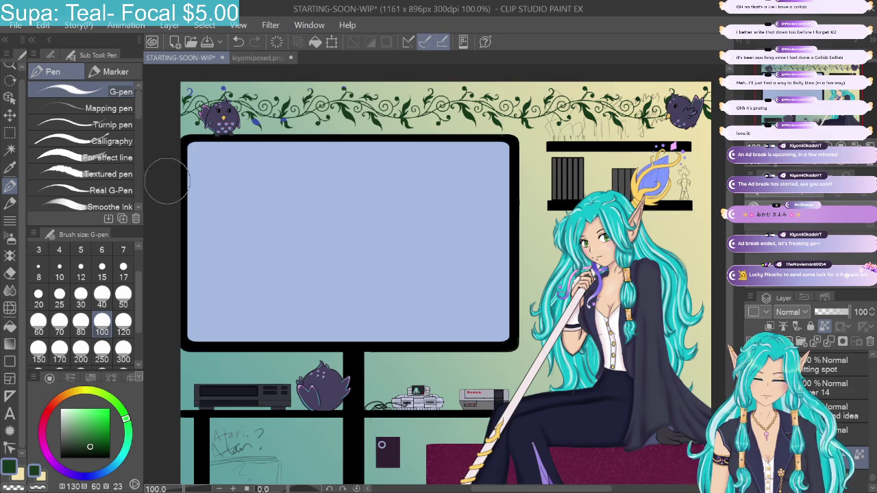
left_click(74, 450)
left_click(46, 450)
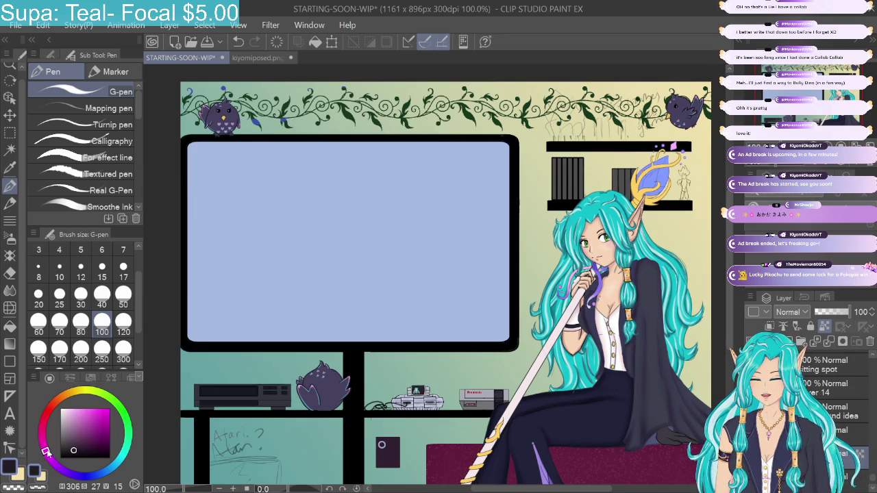
left_click(91, 439)
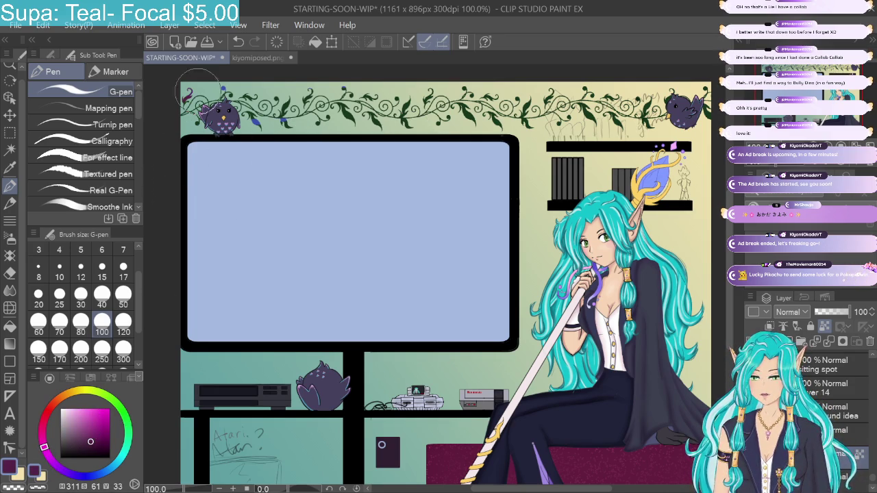
Step: Fill the vine leaves dark magenta, choose a bright teal, and widen the sub-tool panel
key("alt+BackSpace")
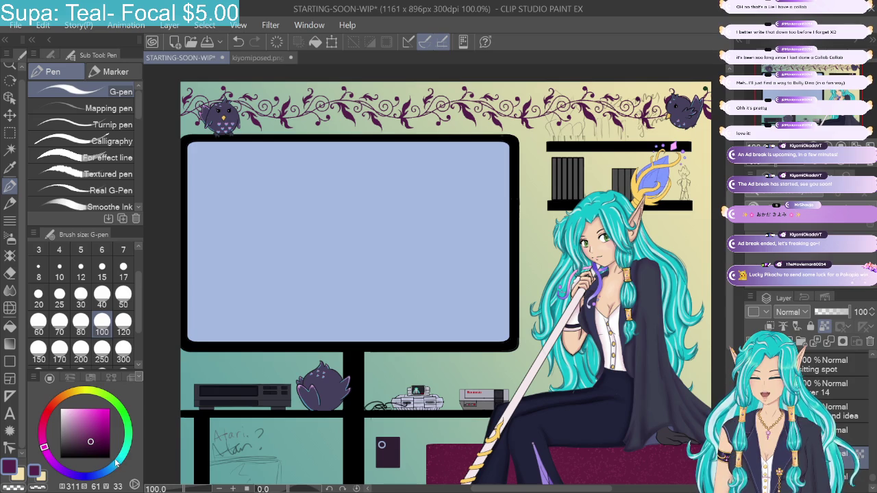
left_click_drag(117, 463, 118, 464)
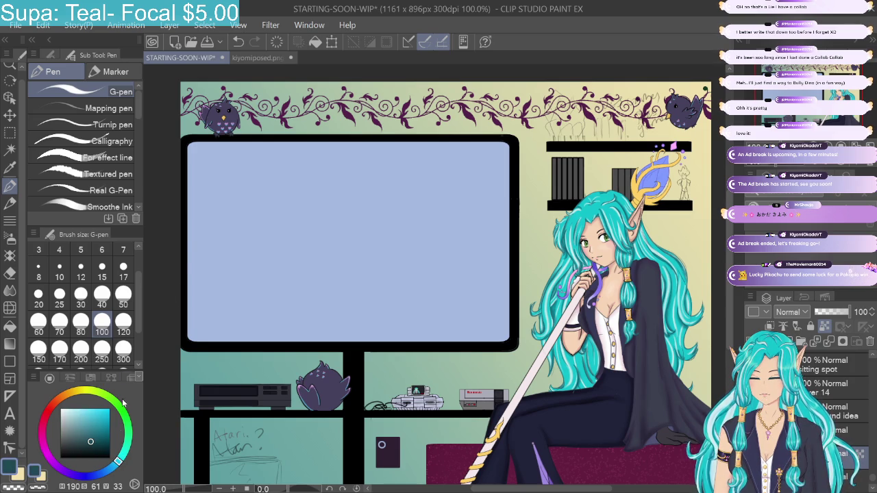
left_click(98, 429)
mouse_move(144, 124)
left_mouse_down()
mouse_move(213, 126)
mouse_move(142, 126)
mouse_move(157, 126)
left_mouse_up()
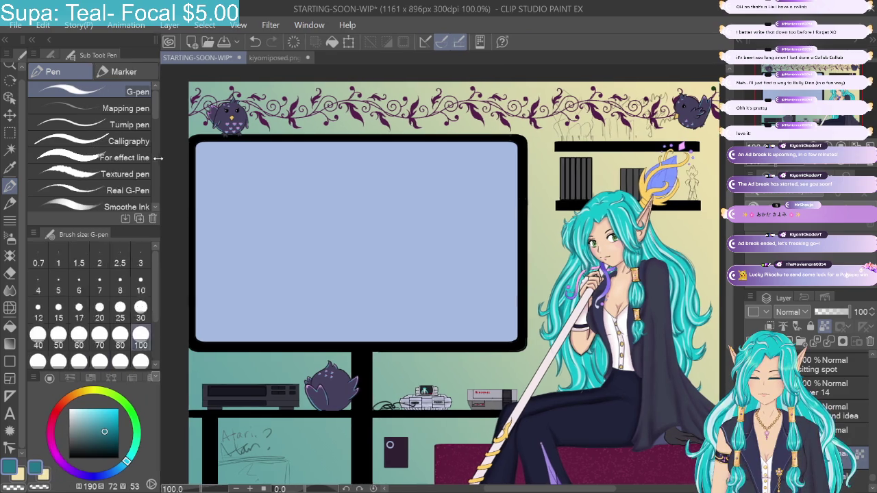
Step: Repaint the top vine leaves in a brighter teal
left_click_drag(206, 103, 291, 125)
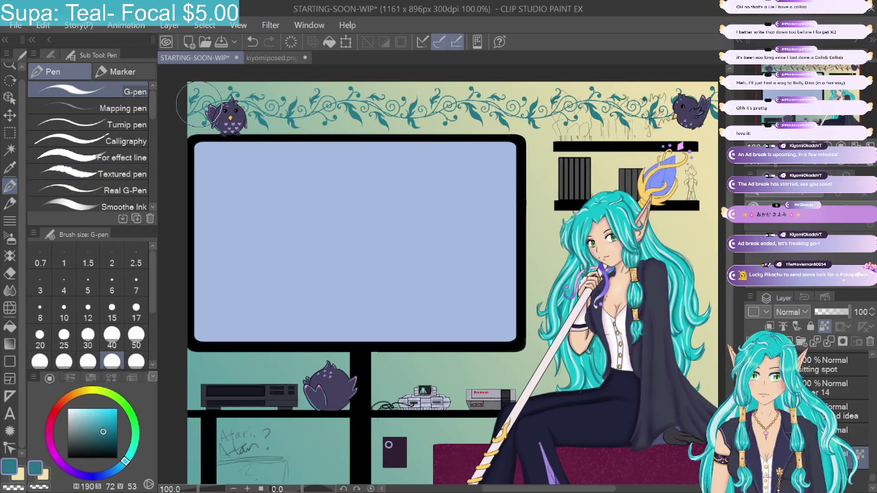
left_click(109, 426)
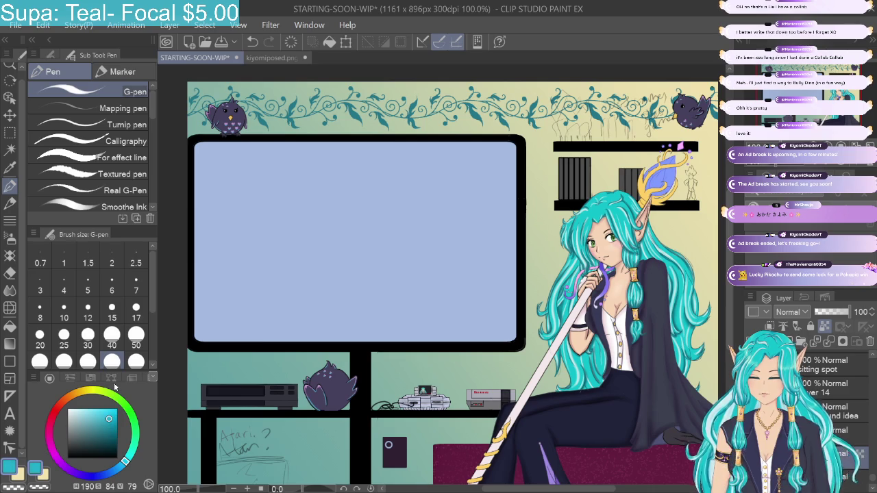
left_click_drag(206, 106, 661, 108)
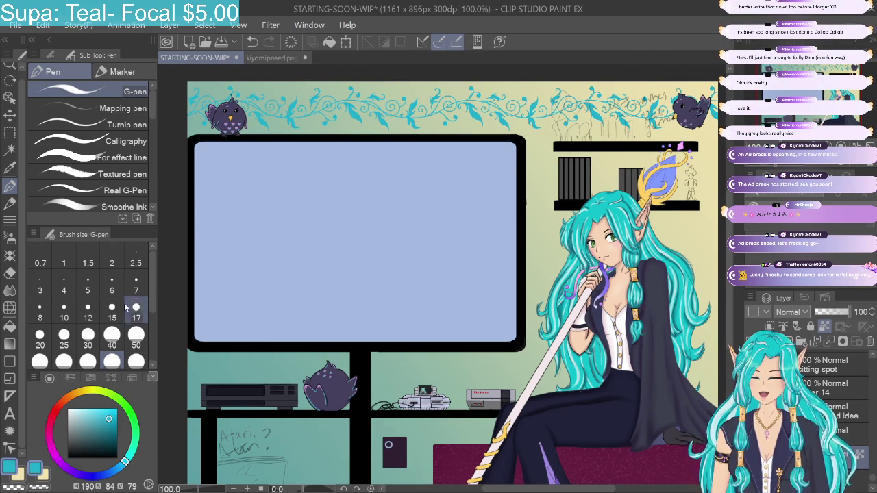
Step: Repaint the vines in a dark greyish teal, then shift the colour toward darker blue-grey
left_click_drag(107, 415, 80, 427)
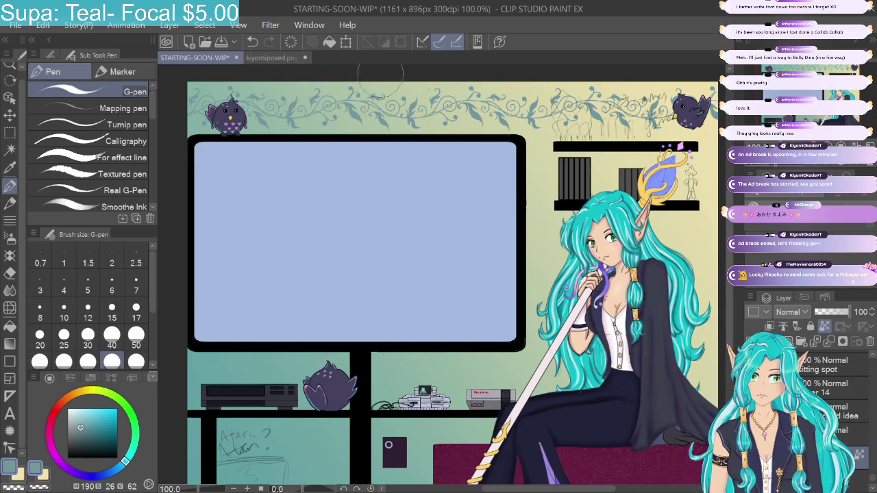
left_click(82, 440)
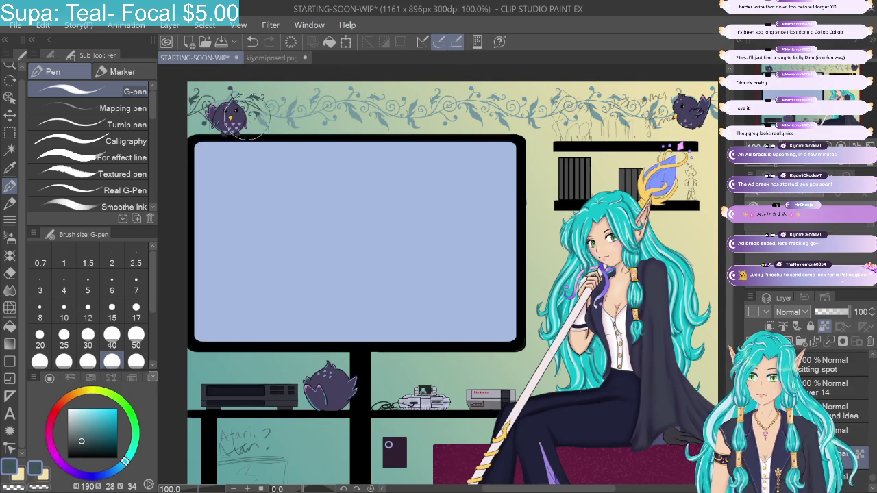
left_click_drag(281, 96, 657, 110)
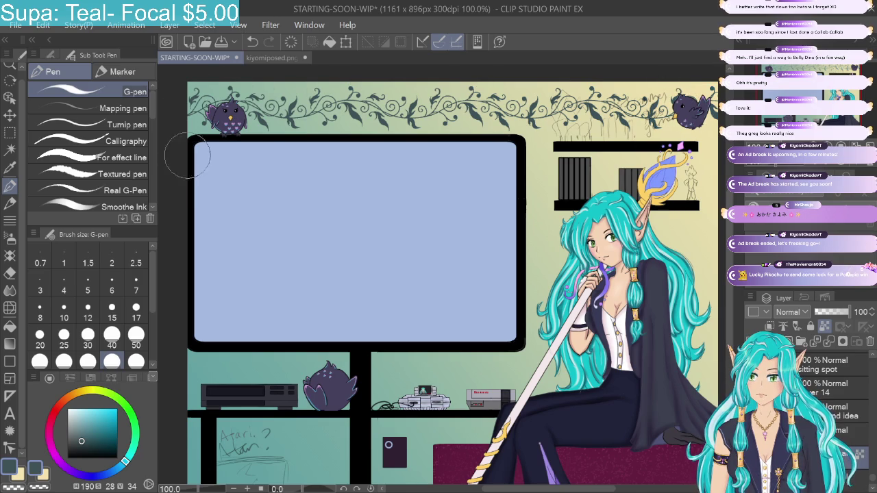
left_click(96, 437)
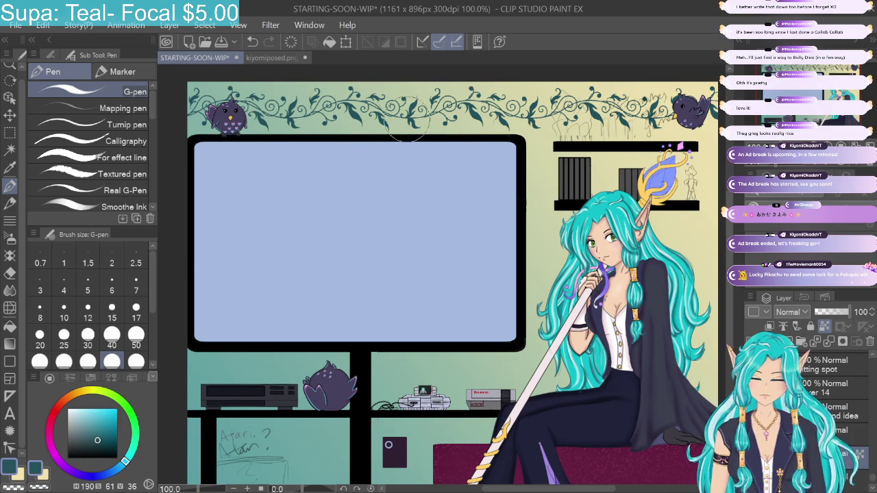
mouse_move(125, 463)
left_mouse_down()
mouse_move(107, 484)
mouse_move(135, 453)
mouse_move(54, 459)
mouse_move(118, 470)
left_mouse_up()
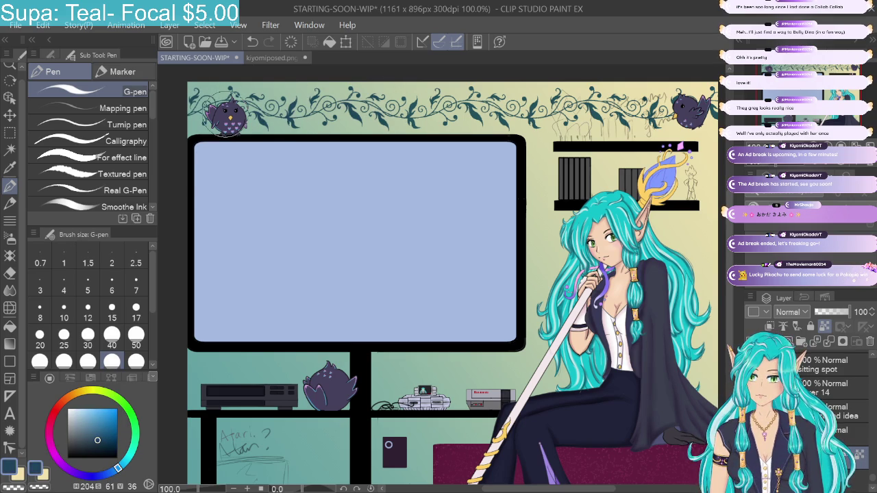
left_click_drag(96, 439, 77, 442)
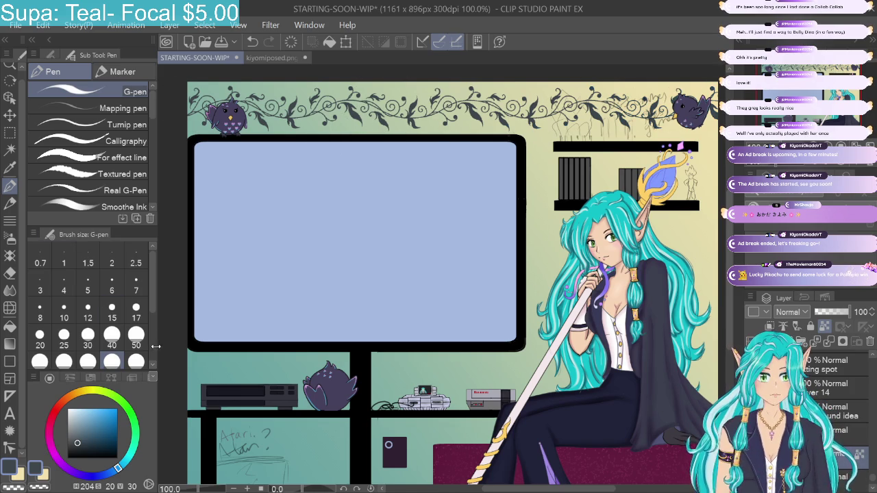
Step: Try lighter greys, then repaint the vine border in a very dark near-black grey
left_click_drag(86, 443, 79, 438)
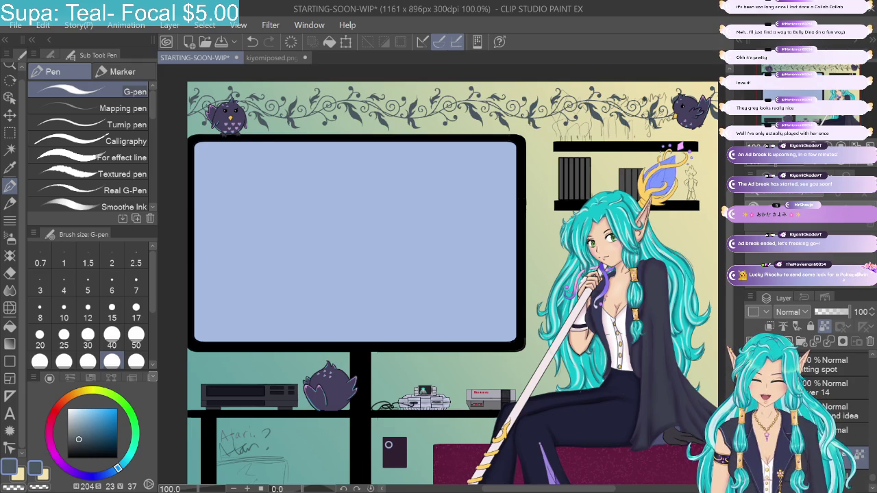
left_click_drag(79, 439, 74, 436)
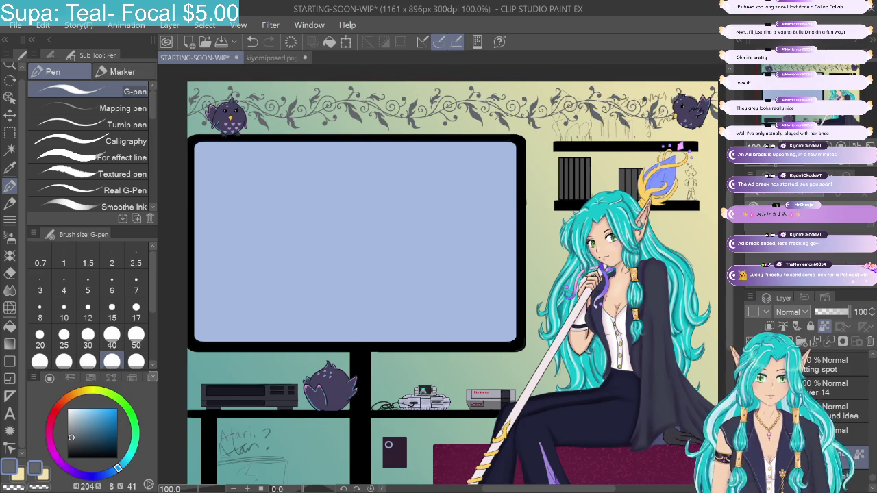
left_click(86, 448)
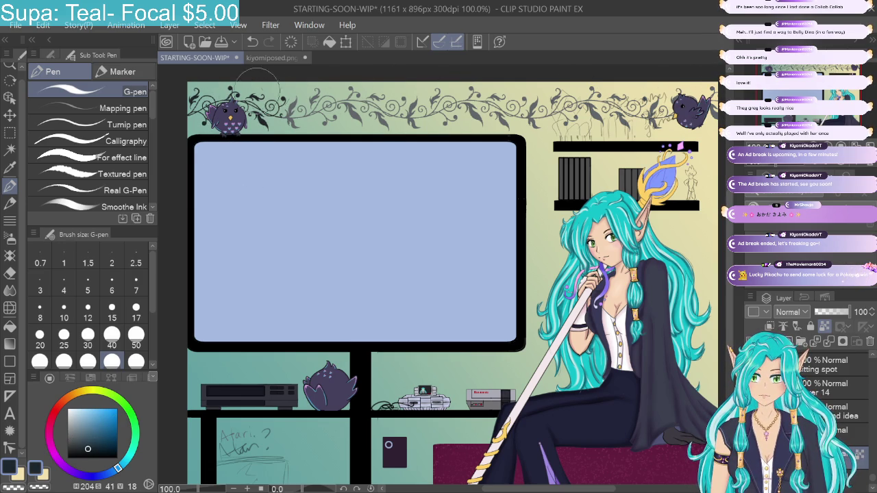
left_click_drag(308, 108, 345, 124)
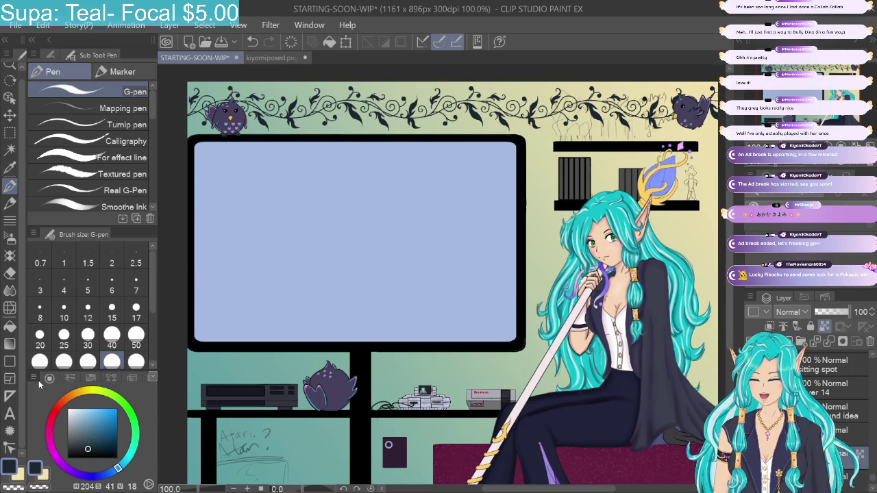
left_click(11, 346)
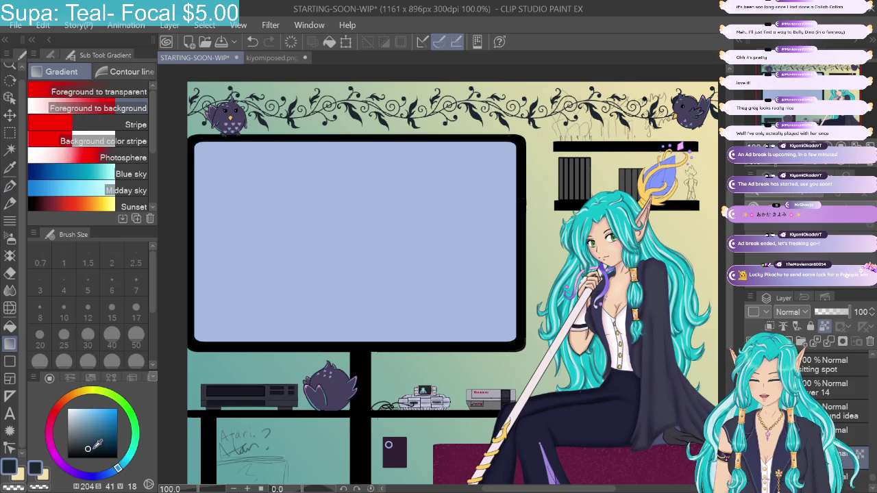
Step: Undo the lighter grey on the vines and darken the cream sub colour to a muted olive-gold
left_click(44, 472)
mouse_move(82, 412)
left_mouse_down()
mouse_move(86, 421)
mouse_move(77, 415)
left_mouse_up()
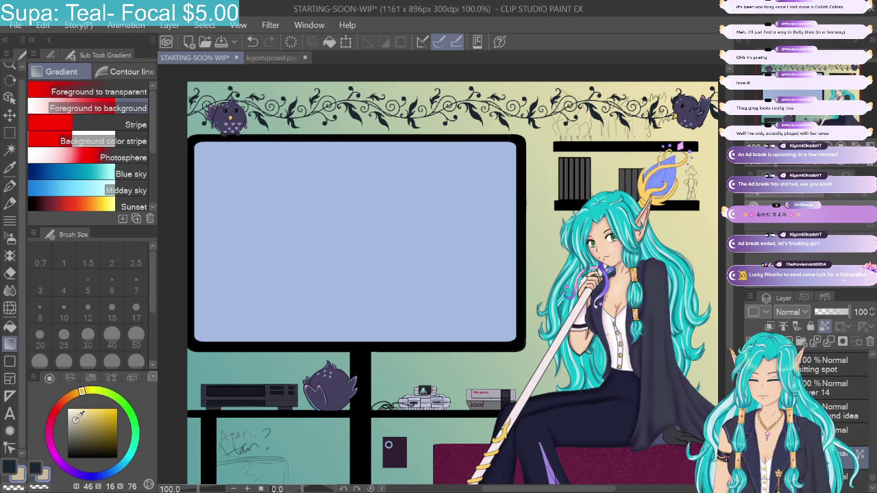
mouse_move(20, 332)
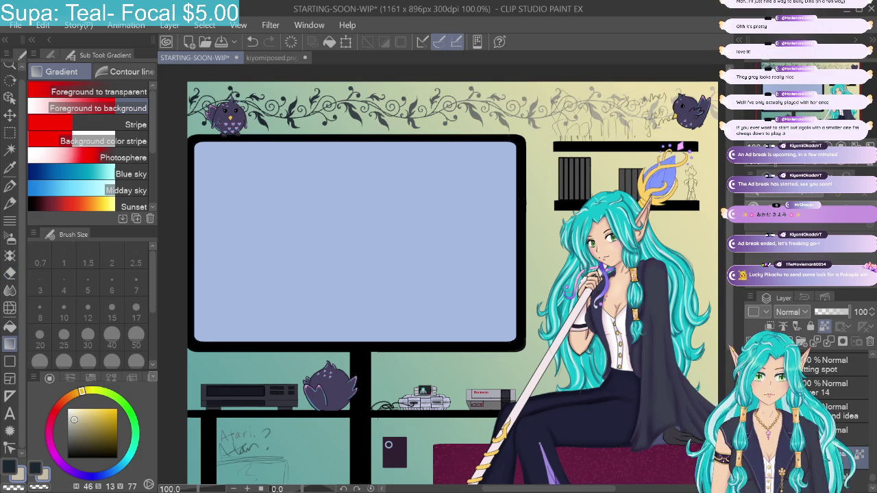
left_click(252, 41)
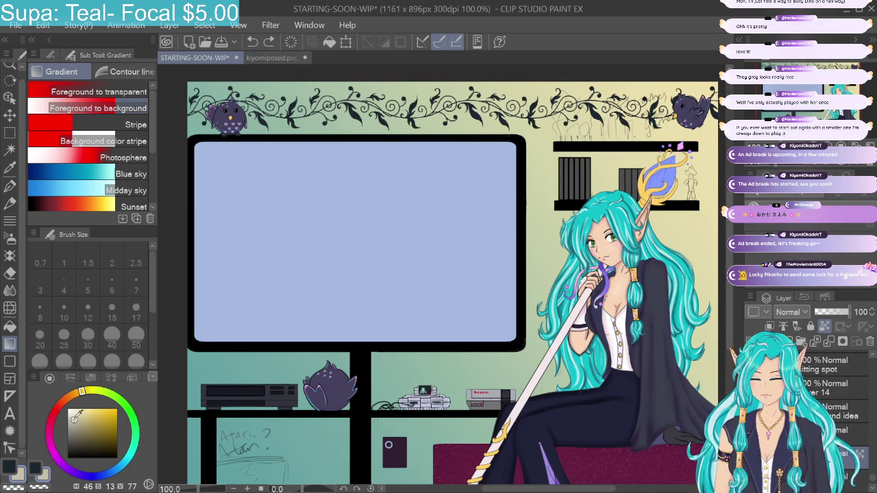
left_click_drag(76, 421, 76, 433)
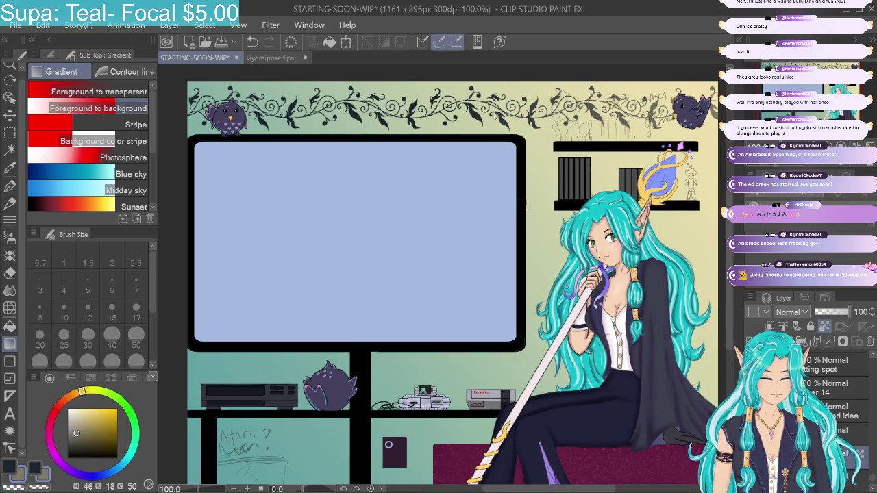
scroll(872, 357, "up", 1)
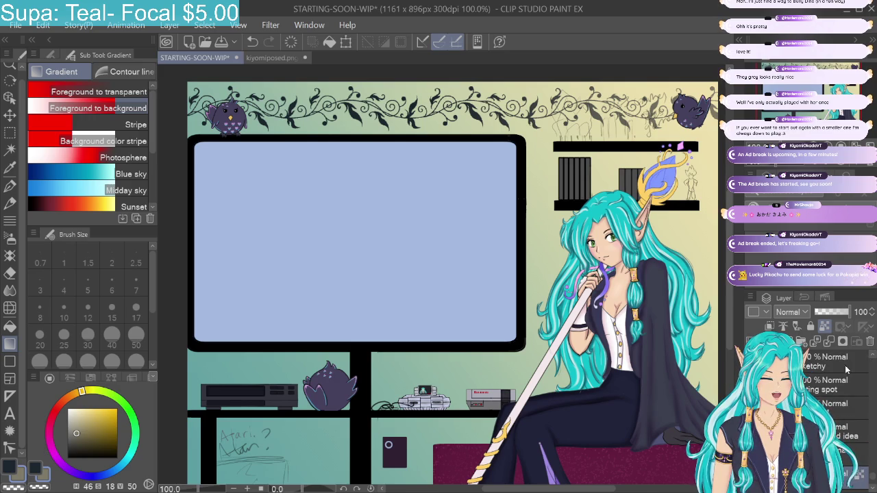
Step: Scroll the Layer palette and select the Background start layer
scroll(870, 357, "down", 2)
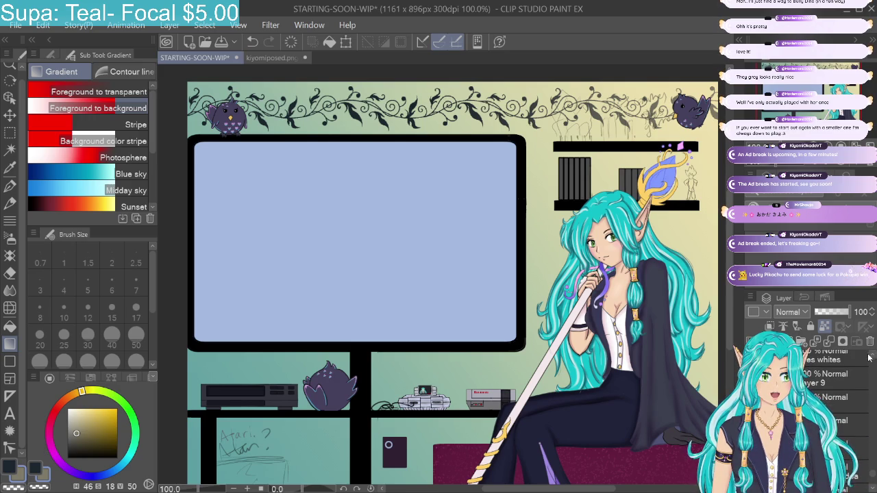
scroll(871, 357, "up", 1)
scroll(871, 357, "down", 1)
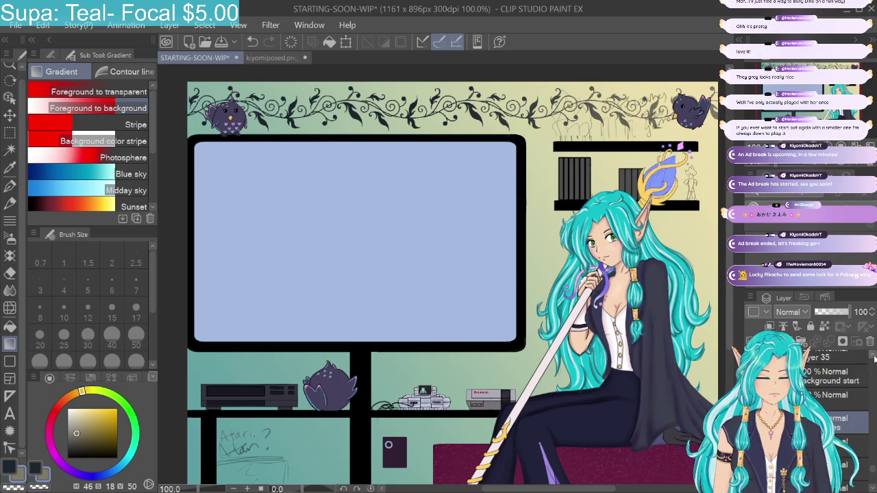
scroll(872, 356, "down", 1)
left_click(753, 376)
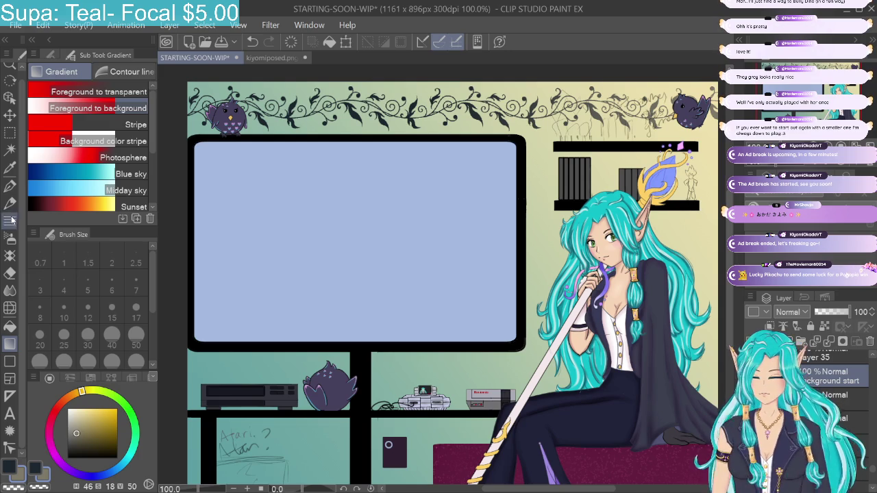
Step: Erase the sketch lines in a rectangular selection above the right-hand shelf, then deselect
left_click(10, 133)
left_click_drag(541, 85, 707, 141)
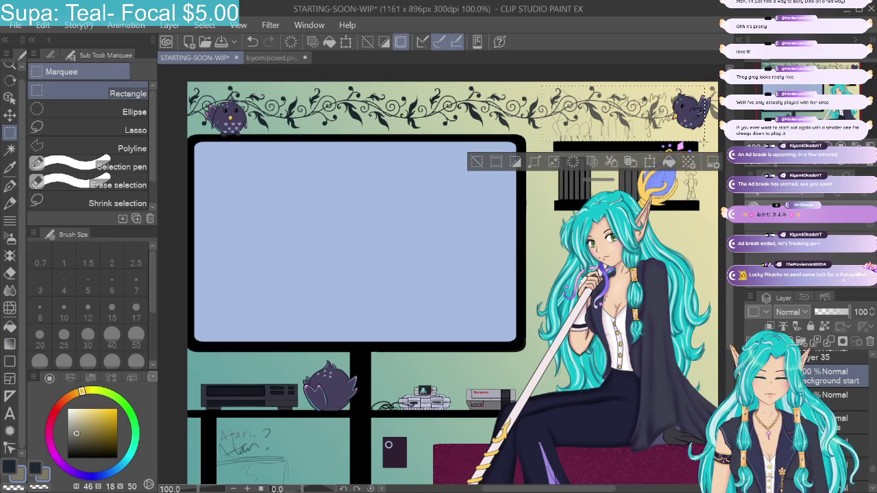
key("Delete")
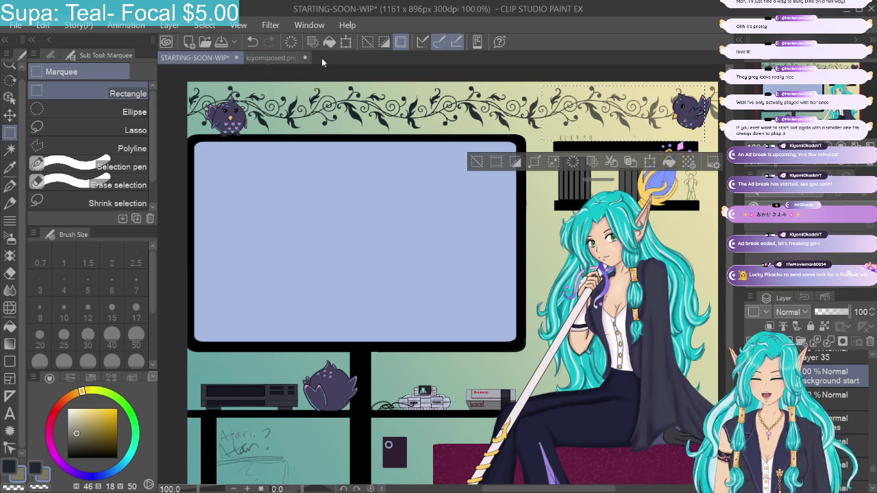
left_click(366, 44)
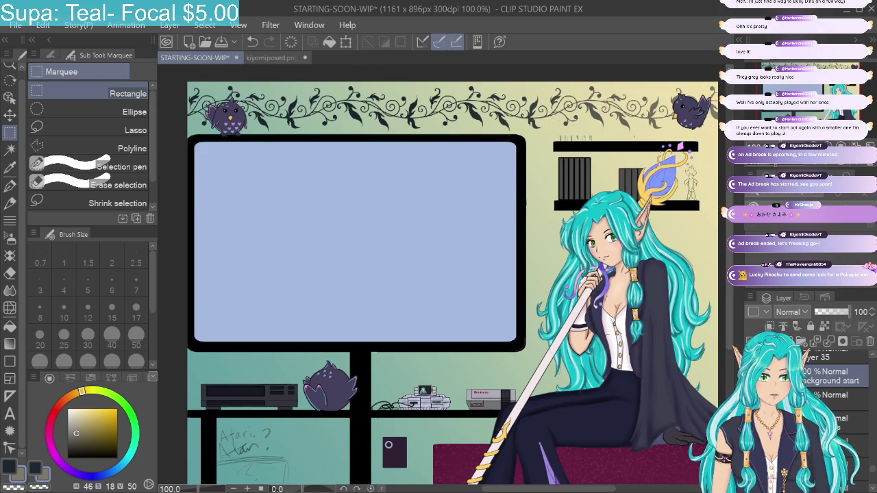
Step: Erase the grey strip above the shelf on the Background start Copy layer and fit the scene in view
scroll(872, 361, "down", 1)
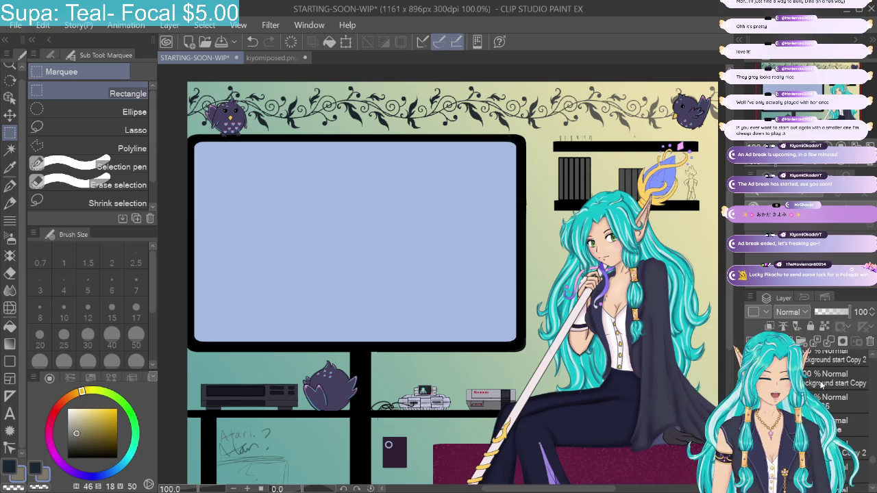
left_click(822, 376)
key("ctrl+plus")
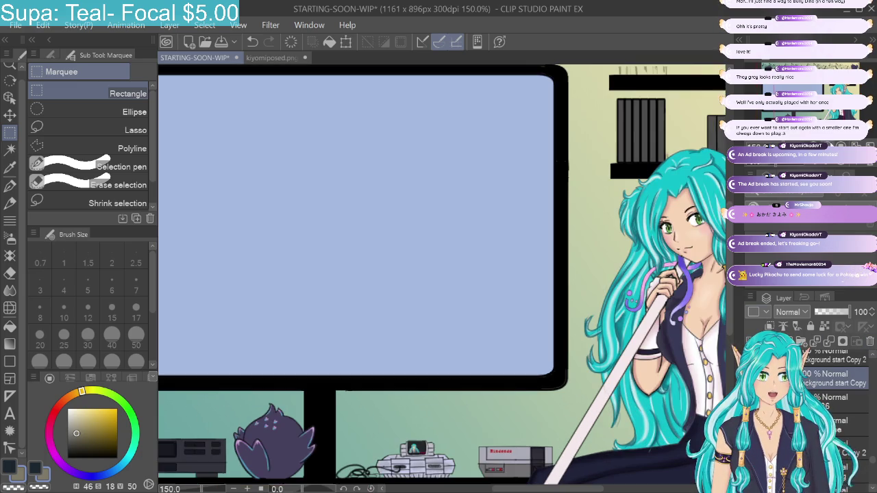
scroll(657, 100, "up", 2)
left_click_drag(603, 106, 662, 123)
key("Delete")
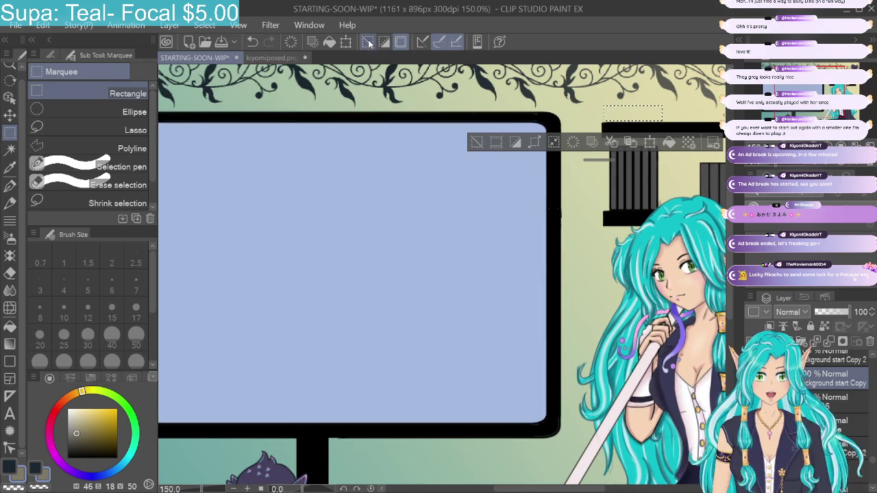
left_click(367, 41)
key("ctrl+plus")
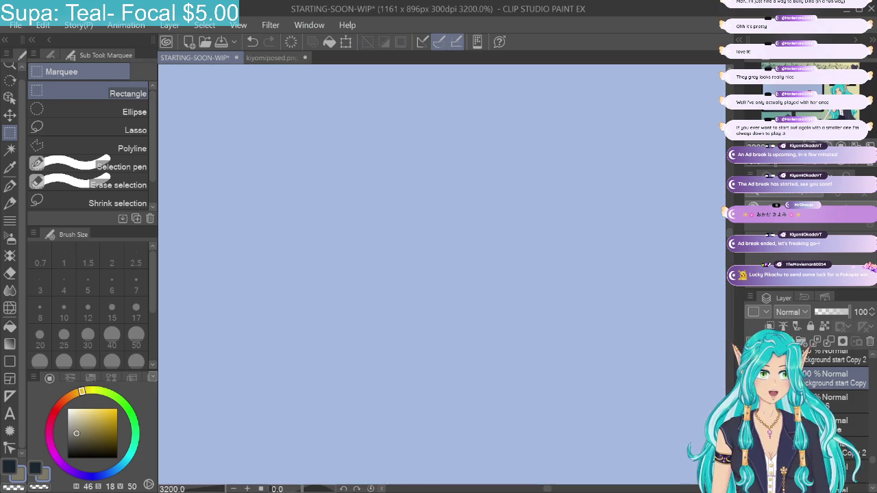
key("ctrl+alt+0")
scroll(445, 274, "down", 2)
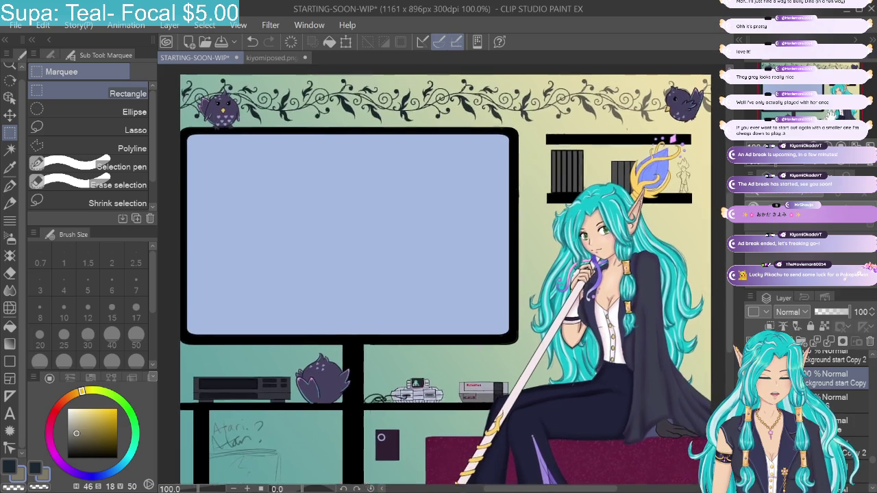
Step: Make the layer just below CR coloring active and change the drawing colour
scroll(439, 274, "up", 1)
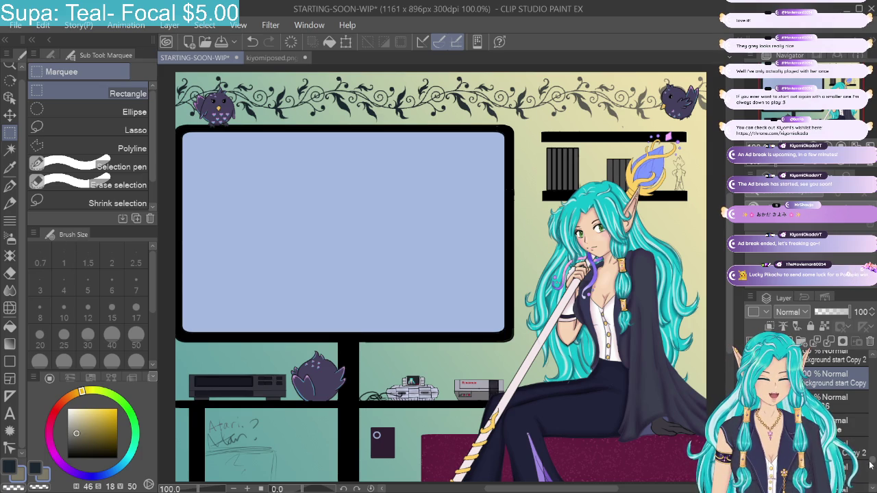
scroll(834, 411, "down", 5)
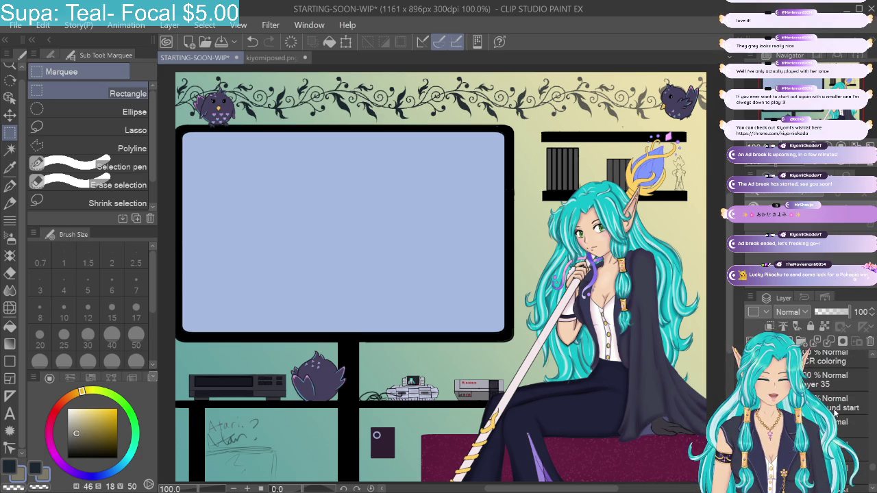
left_click(839, 422)
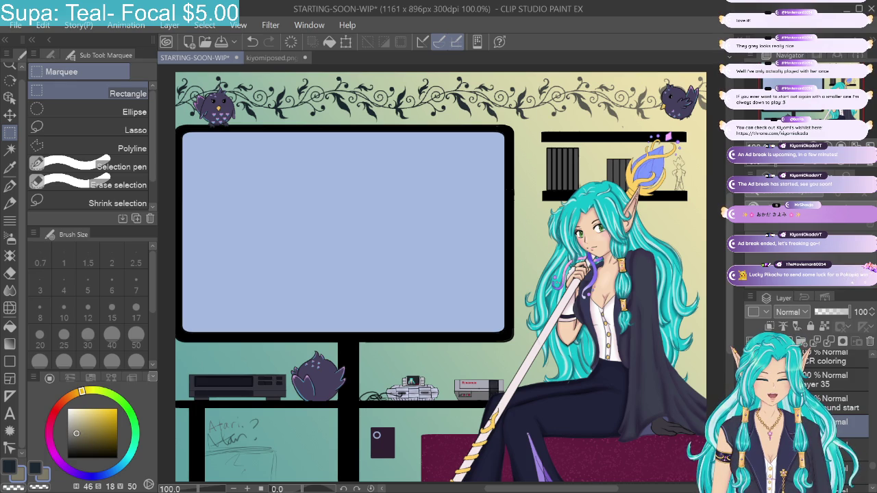
left_click(853, 449)
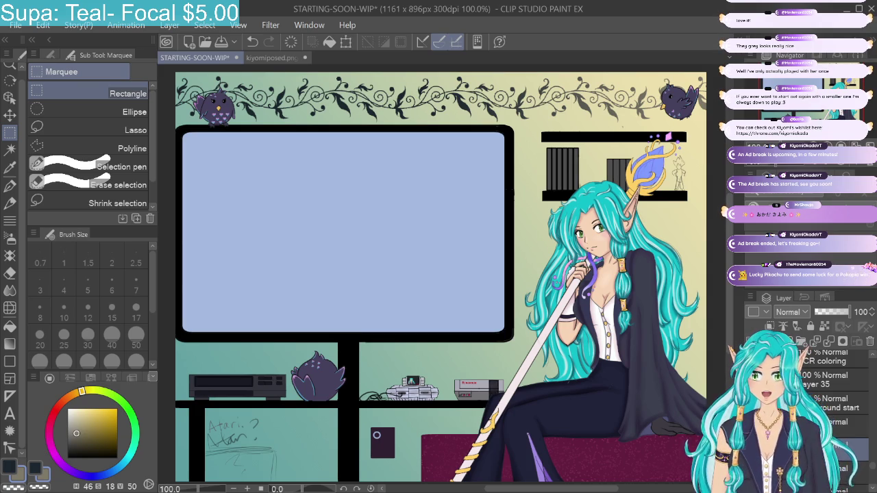
left_click(117, 468)
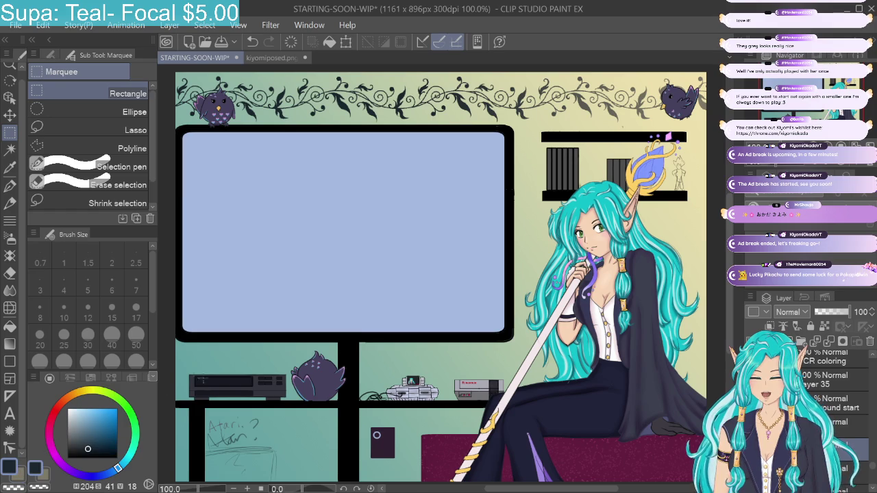
Step: Set up a black G-pen at size 6 and zoom in on the TV stand
left_click(69, 458)
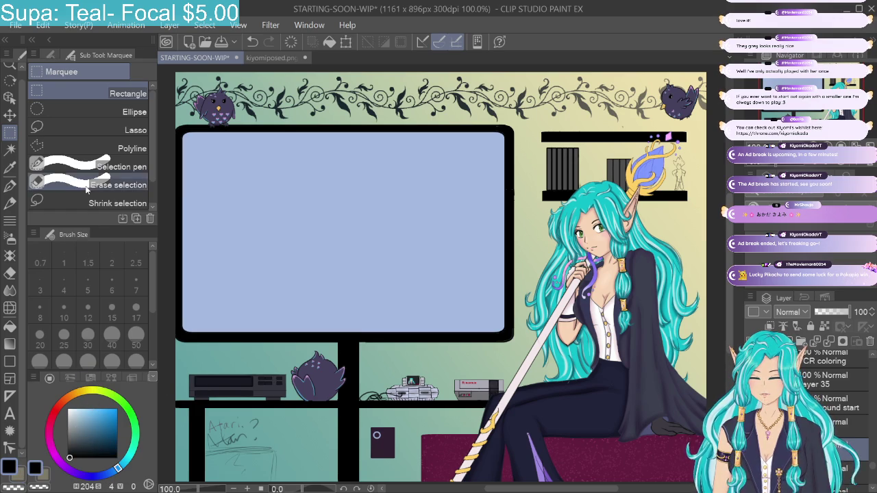
left_click(9, 185)
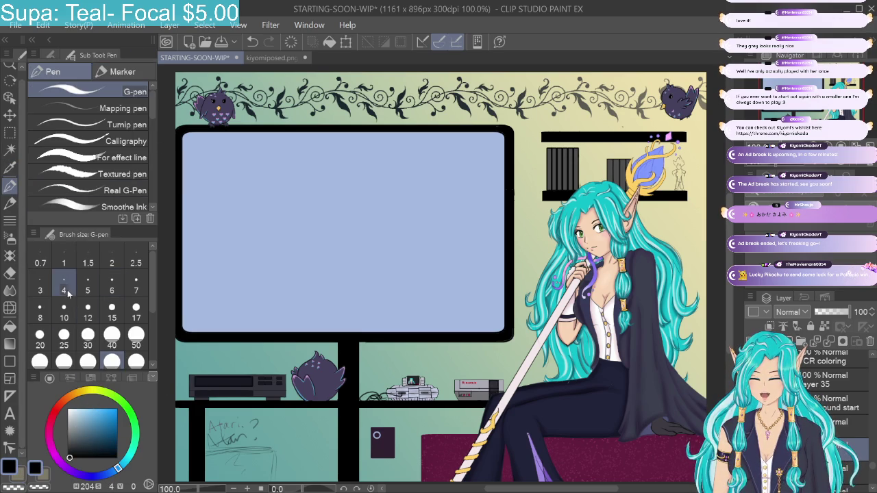
left_click(64, 290)
left_click(112, 291)
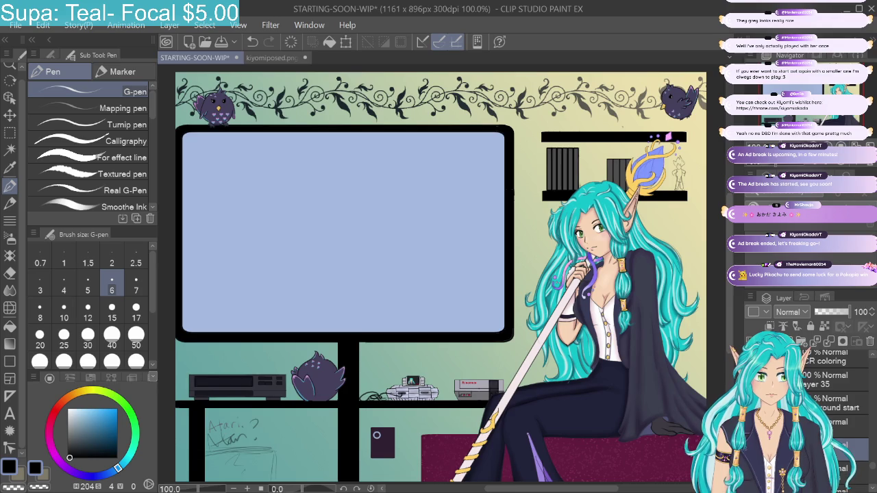
key("ctrl+plus")
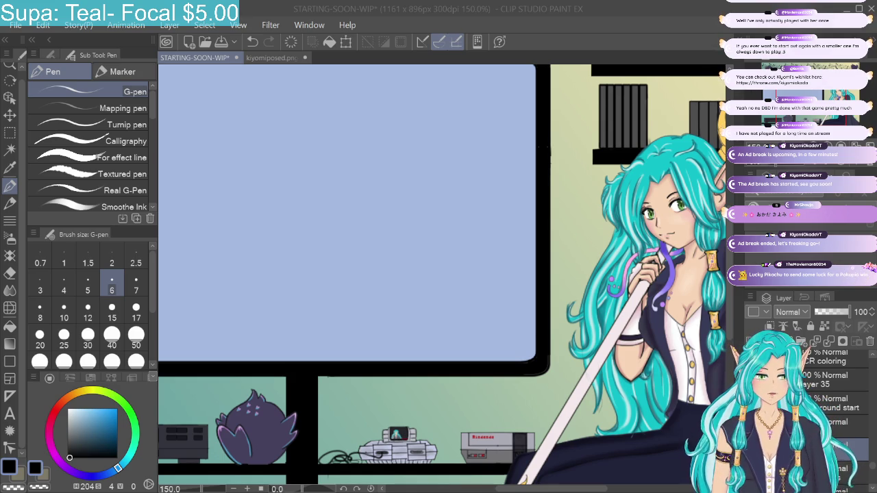
Step: Ink cables from the SNES and NES consoles to the stand and down to the small box
key("alt+Tab")
left_click_drag(373, 444, 338, 377)
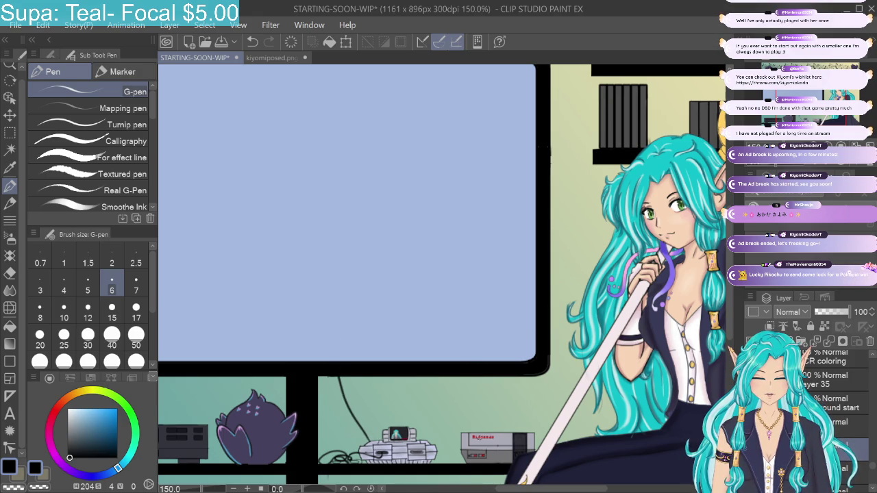
left_click_drag(465, 433, 341, 376)
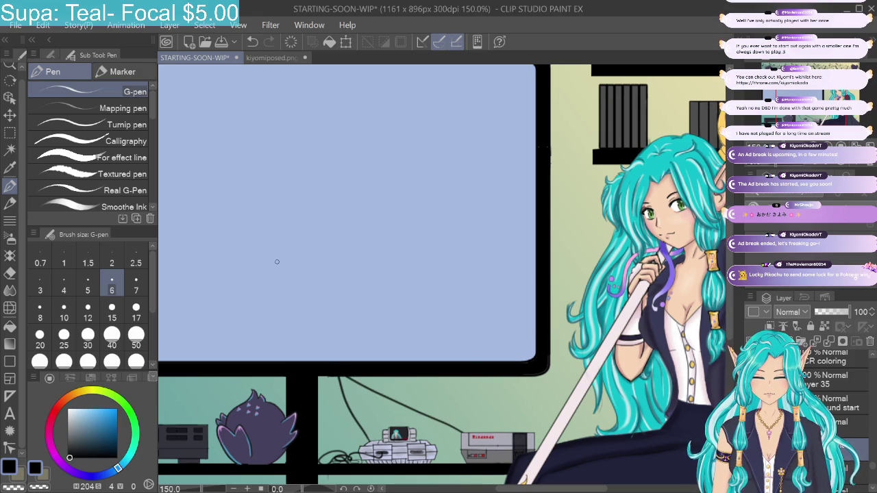
left_click_drag(686, 122, 741, 115)
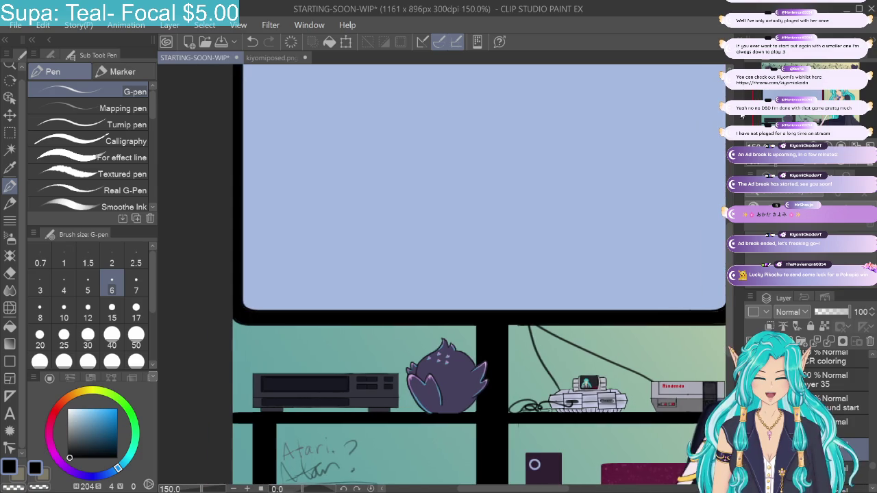
left_click_drag(371, 374, 403, 326)
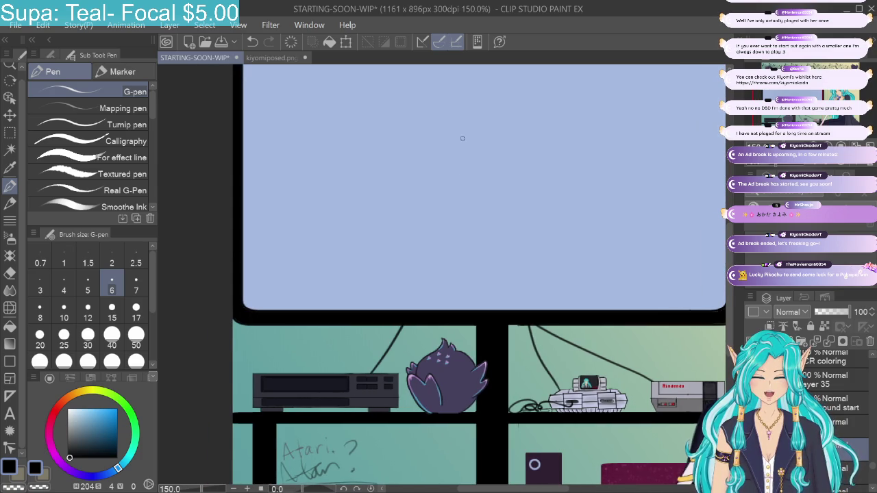
left_click_drag(462, 139, 461, 0)
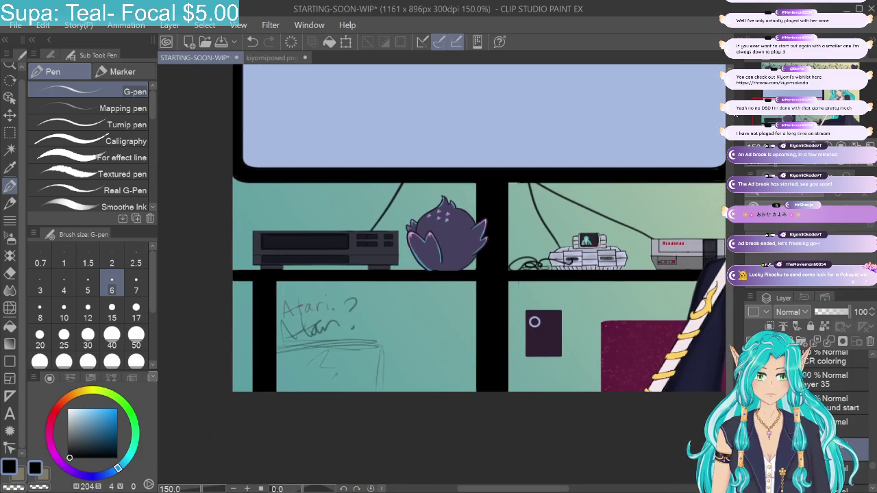
left_click_drag(527, 182, 534, 322)
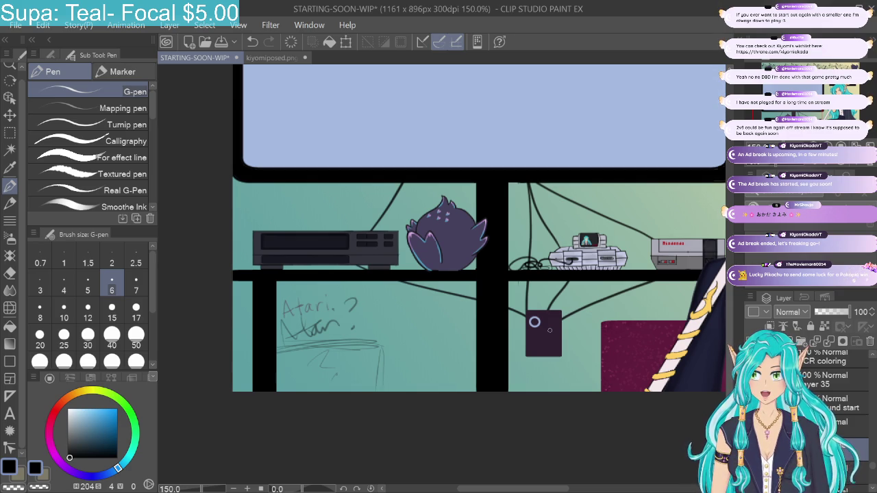
key("ctrl+minus")
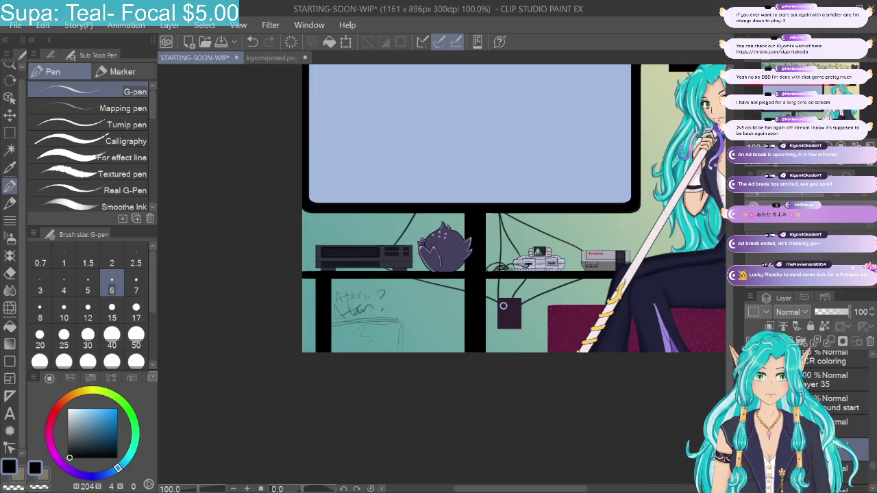
left_click_drag(466, 205, 371, 331)
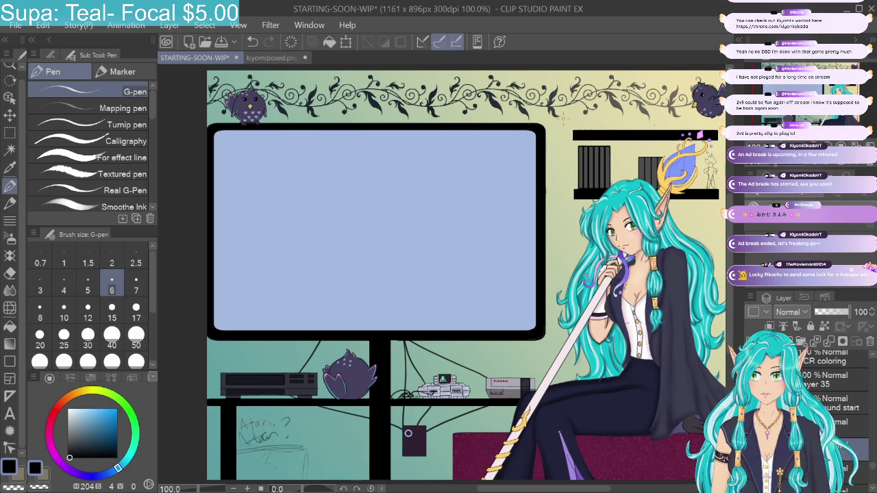
mouse_move(445, 274)
left_mouse_down()
mouse_move(411, 257)
mouse_move(441, 290)
left_mouse_up()
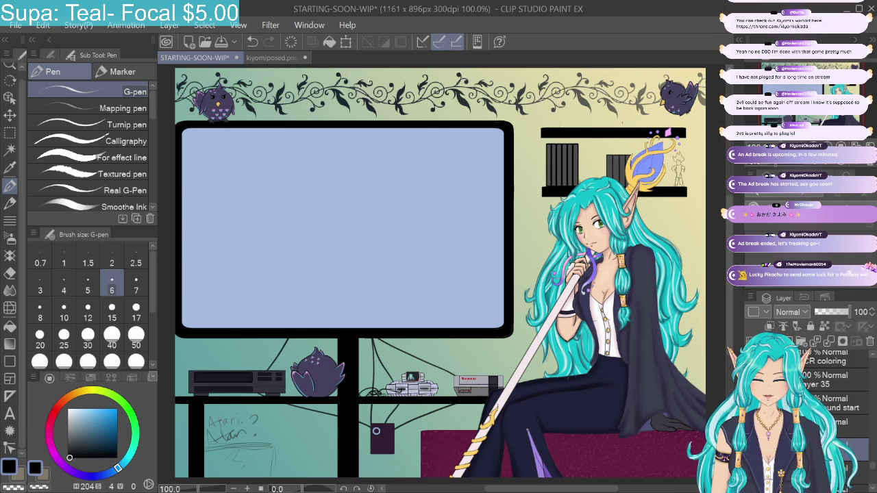
scroll(869, 355, "up", 2)
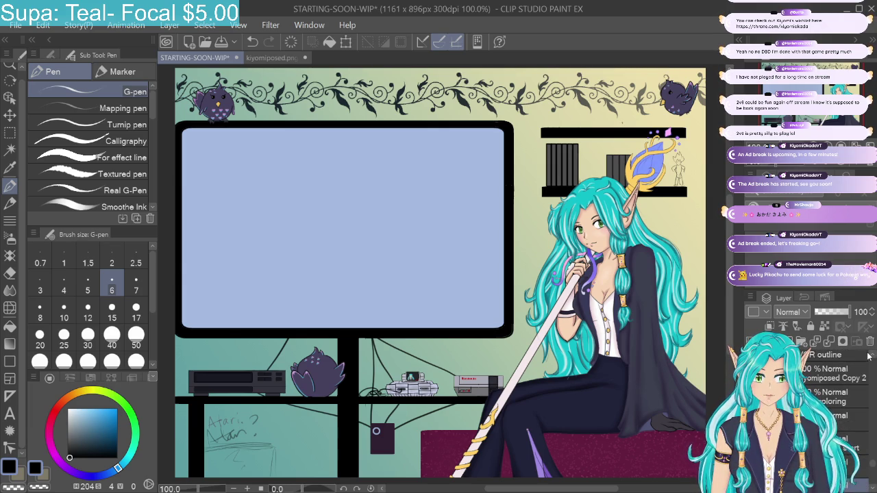
Step: Make the CR outline layer active and return focus to the canvas
scroll(869, 355, "up", 1)
scroll(828, 371, "up", 1)
left_click(814, 384)
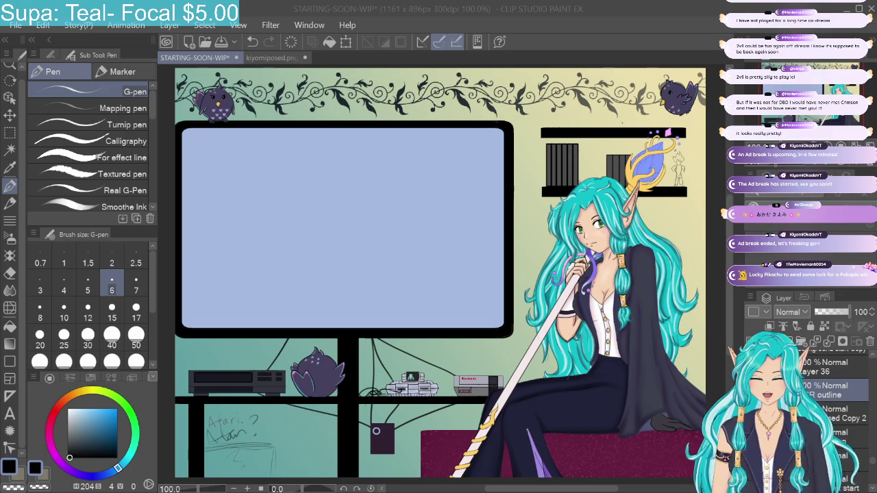
left_click(55, 64)
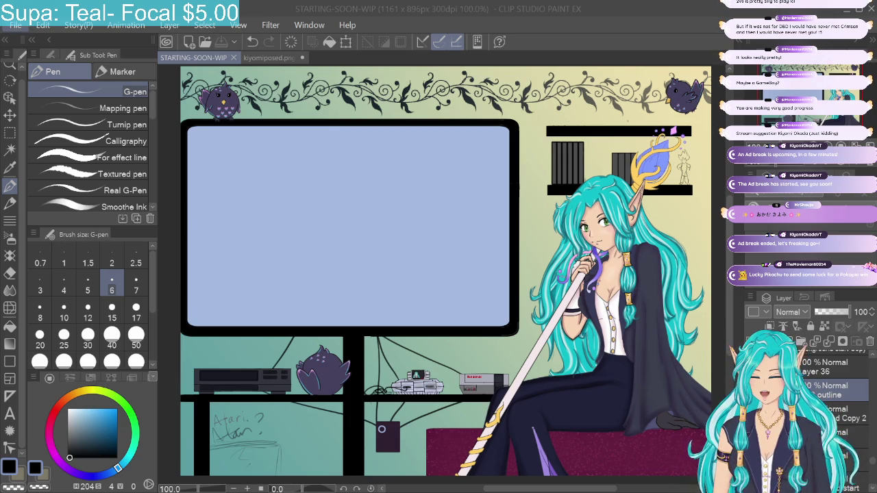
left_click(28, 29)
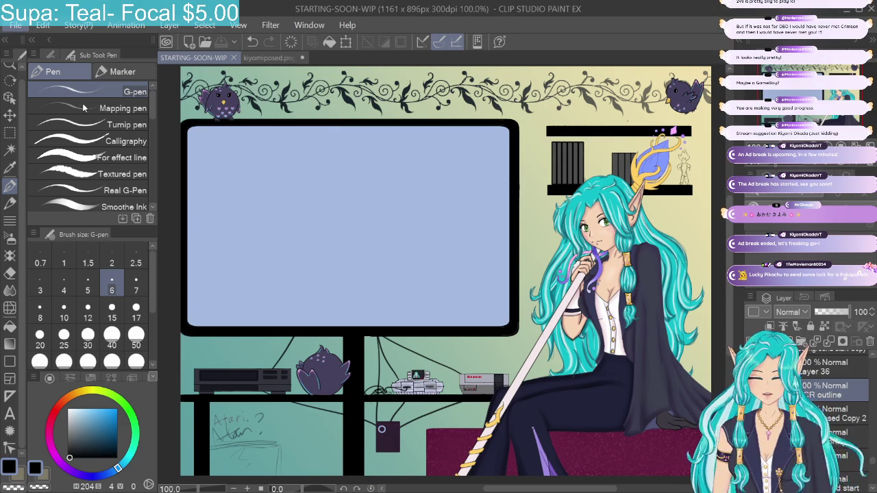